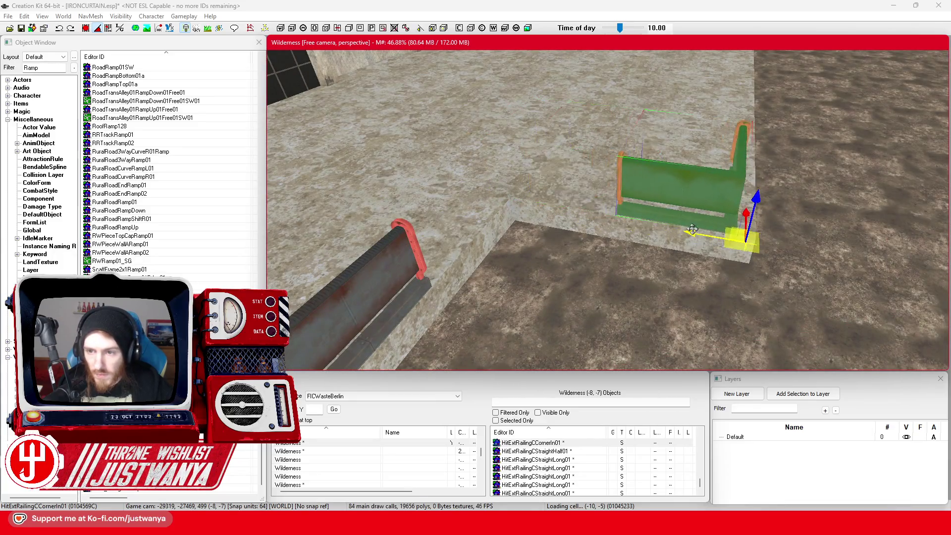
- Slide HitExtRailingCCornerIn01 along the wall edge, turn it about 90°, and move it to the wall corner
scroll(491, 255, up, 5)
scroll(490, 254, down, 3)
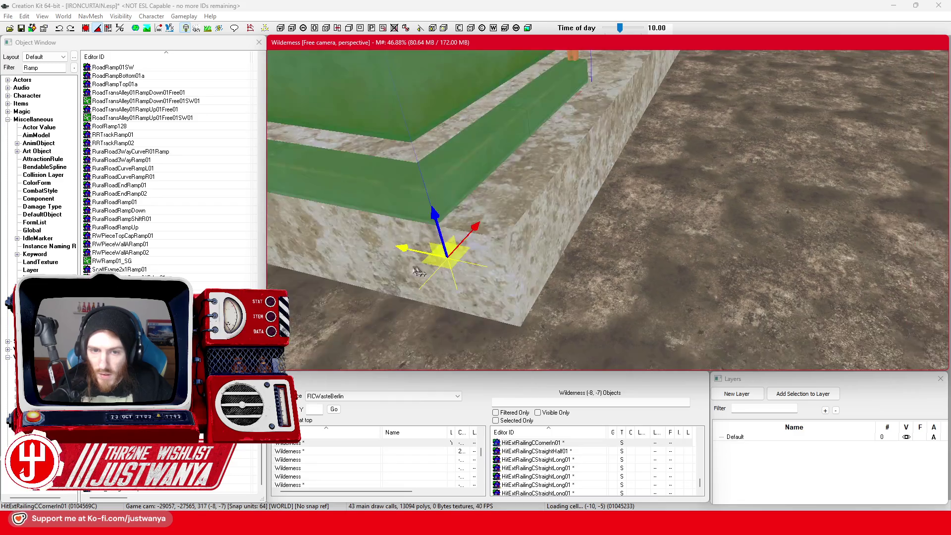
drag(399, 243, 472, 260)
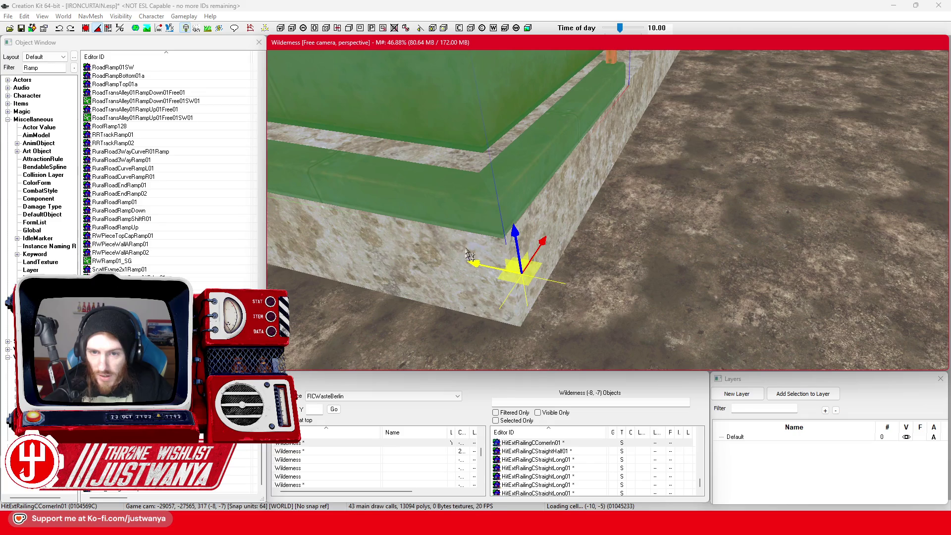
scroll(483, 253, down, 5)
key(2)
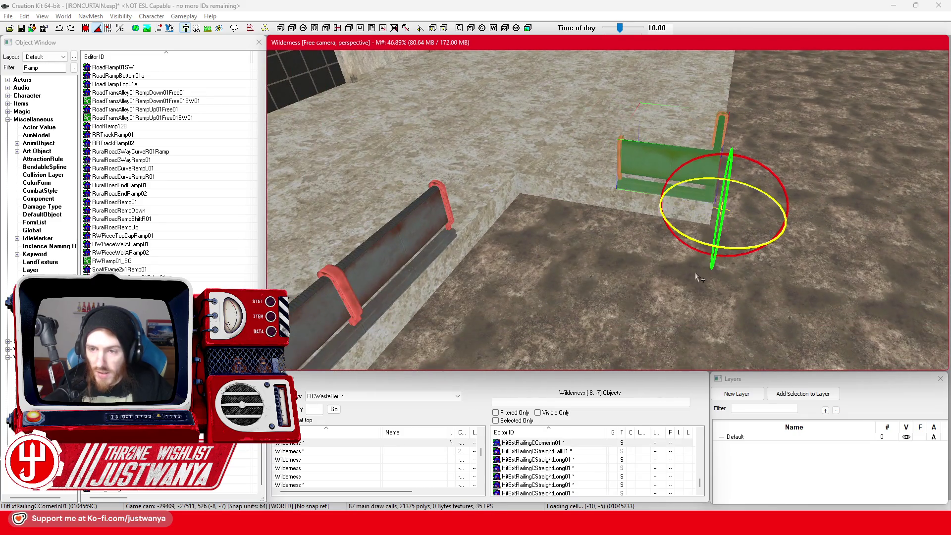
drag(703, 244, 723, 228)
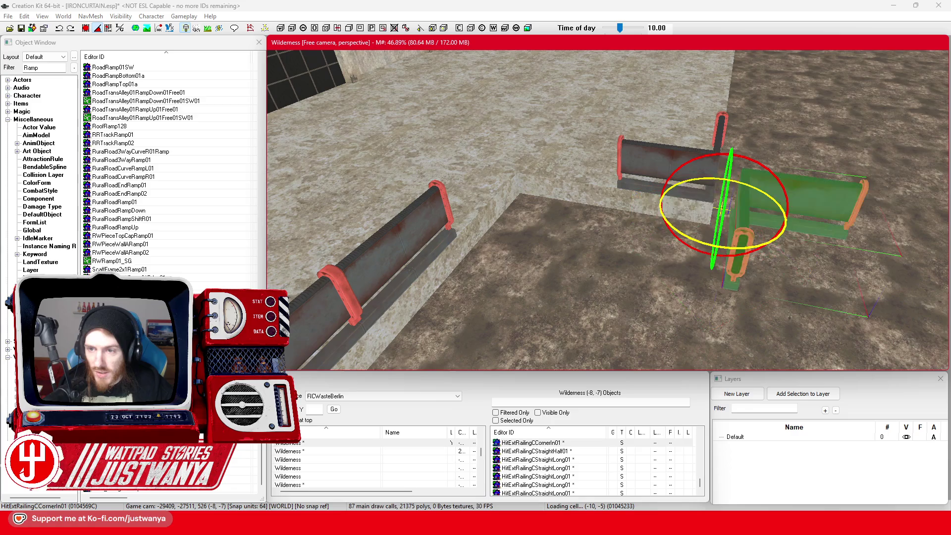
key(1)
mouse_move(675, 205)
mouse_down()
mouse_move(452, 191)
mouse_move(431, 160)
mouse_move(449, 168)
mouse_up()
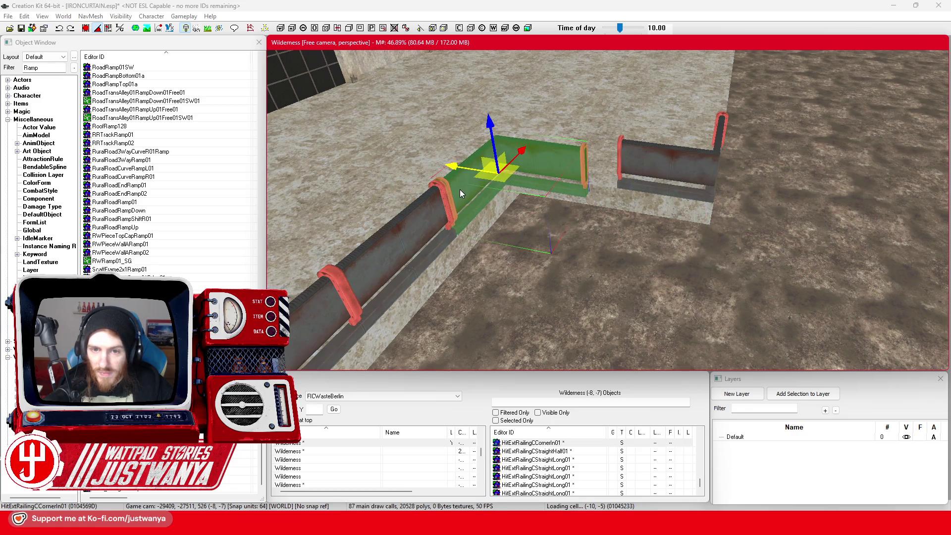
- Paste a copy of the HitExtRailingCStraightHalf01 railing and fit it into the railing gap
scroll(589, 171, up, 5)
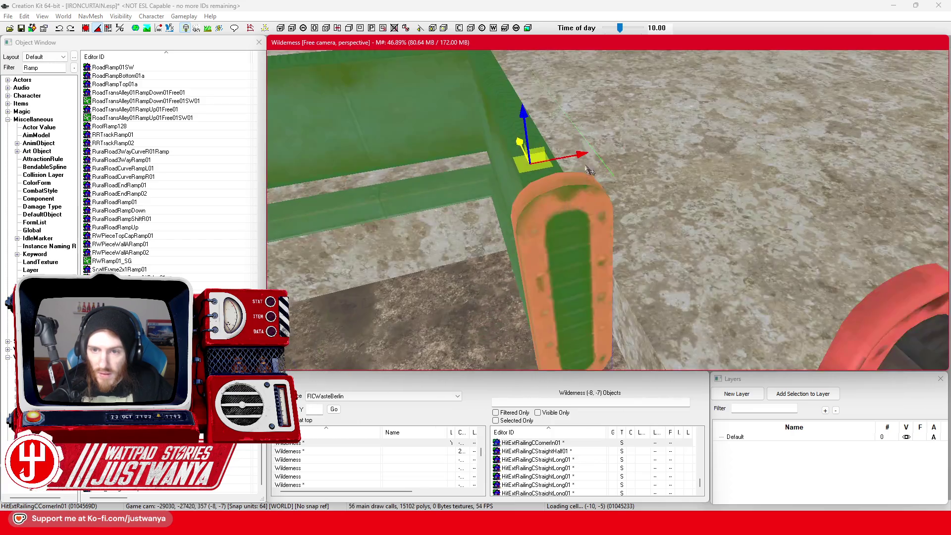
scroll(589, 171, down, 5)
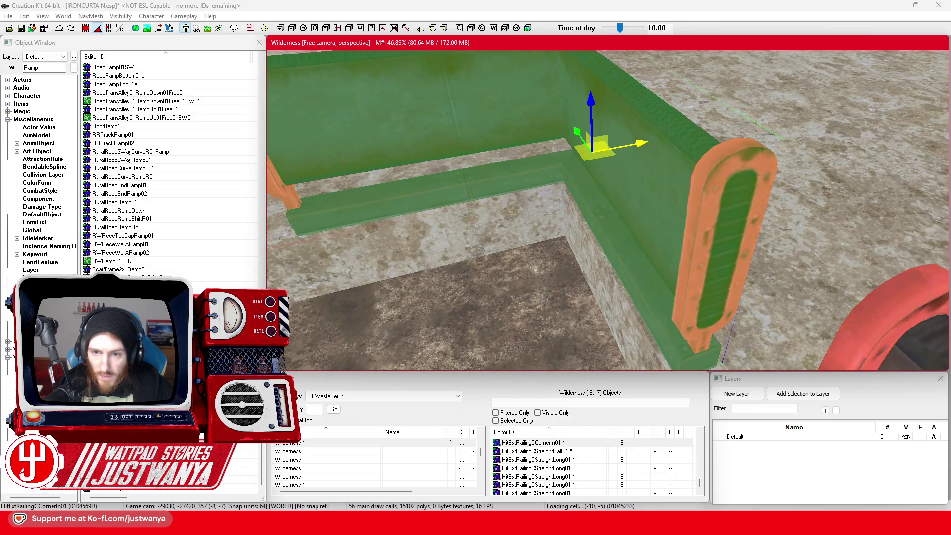
scroll(565, 193, down, 5)
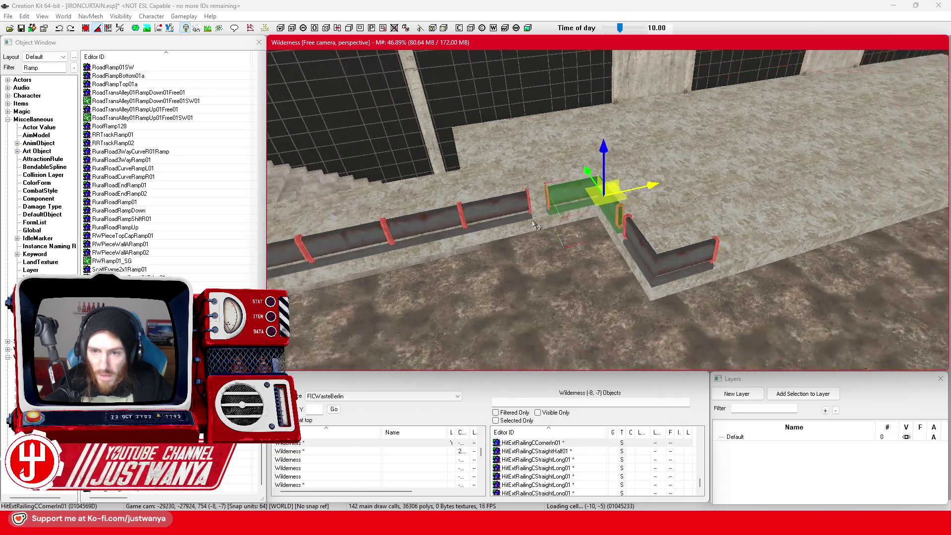
scroll(560, 213, up, 5)
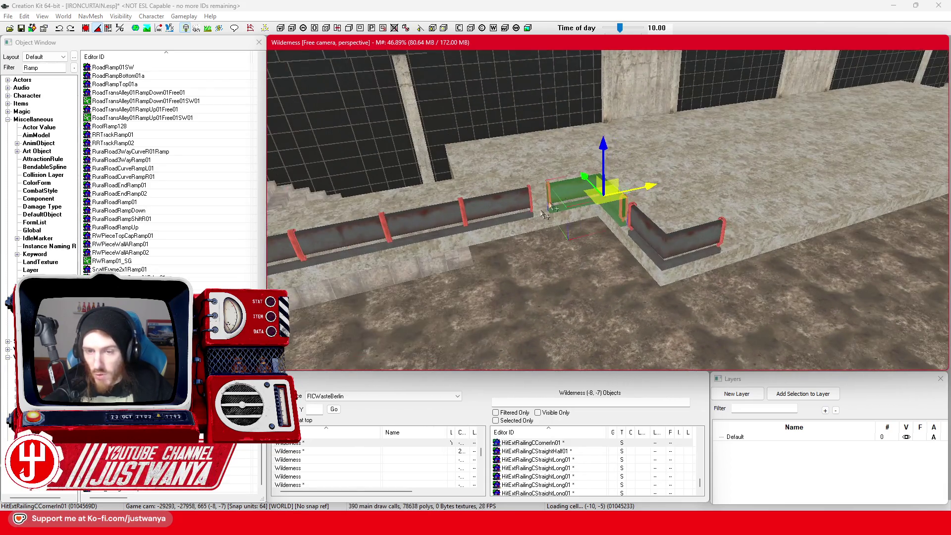
click(489, 221)
key(ctrl+v)
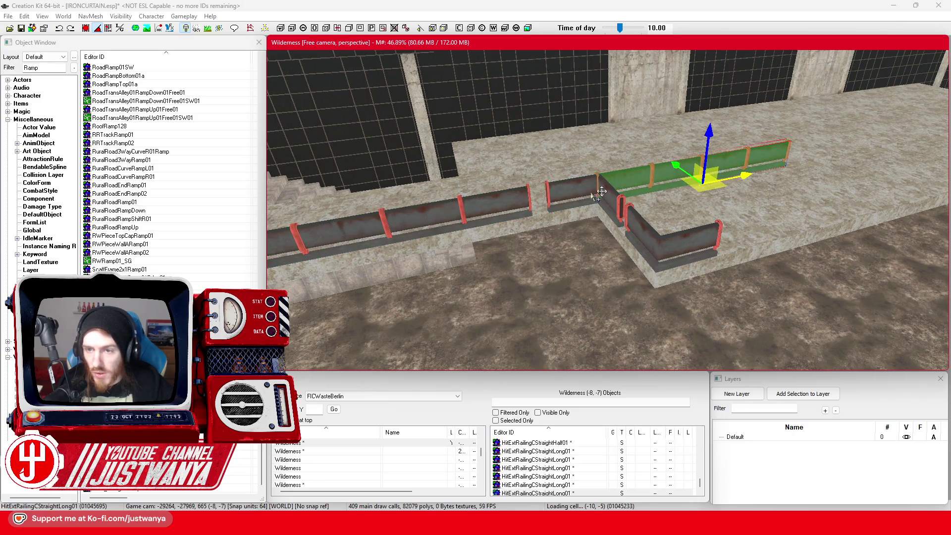
drag(767, 186, 599, 220)
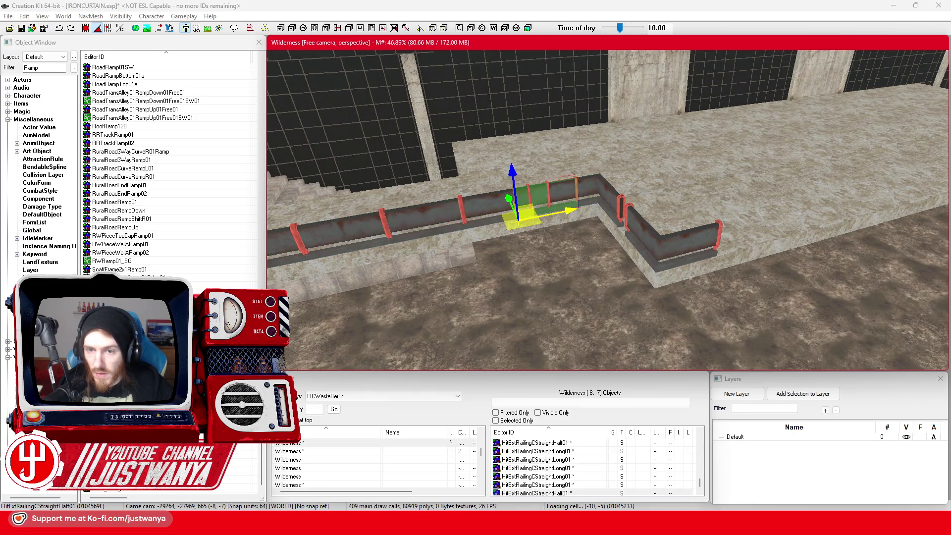
- Stand the half railing upright and carry it to the wall corner
scroll(570, 237, up, 3)
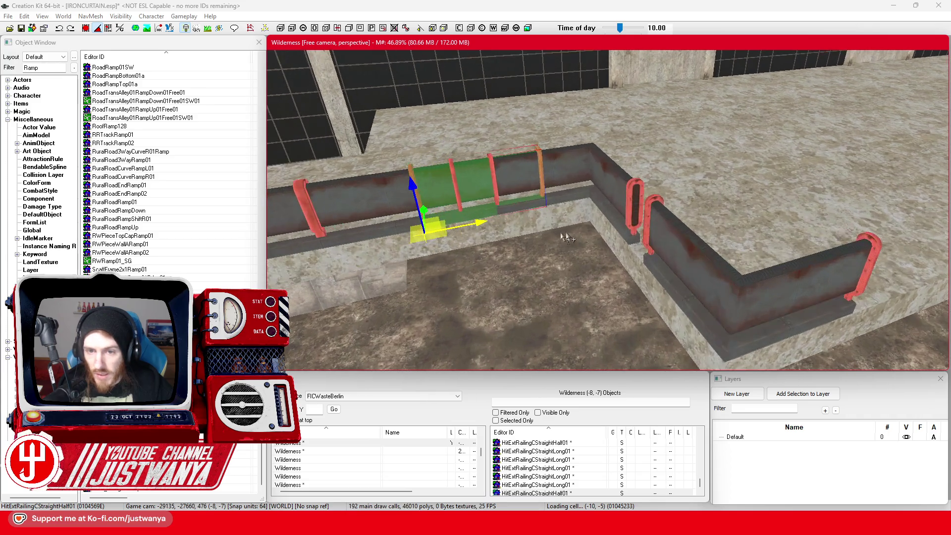
key(e)
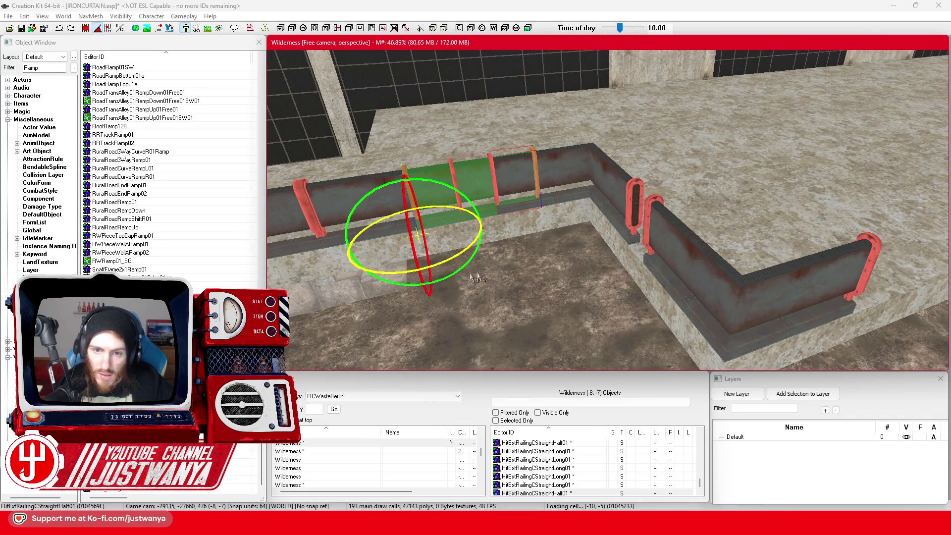
drag(410, 274, 408, 271)
key(w)
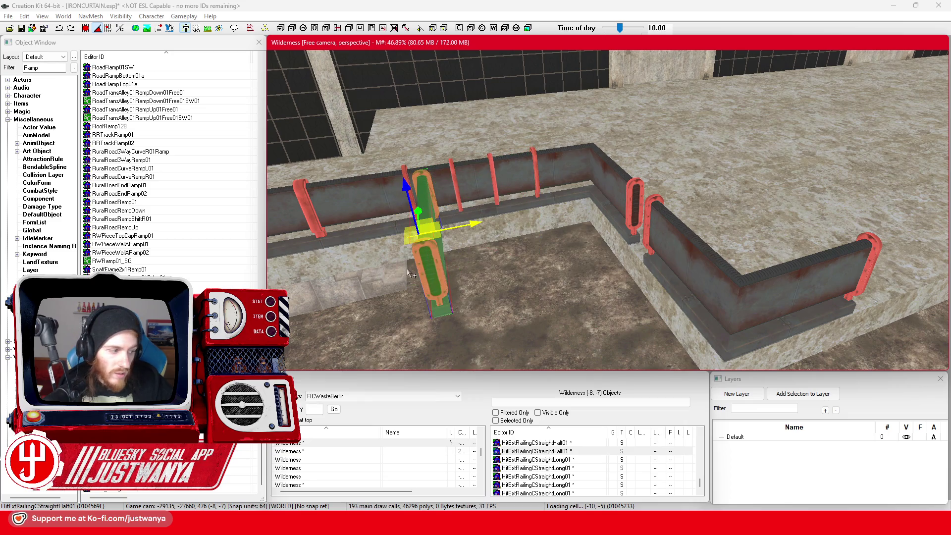
drag(461, 253, 628, 222)
key(shift)
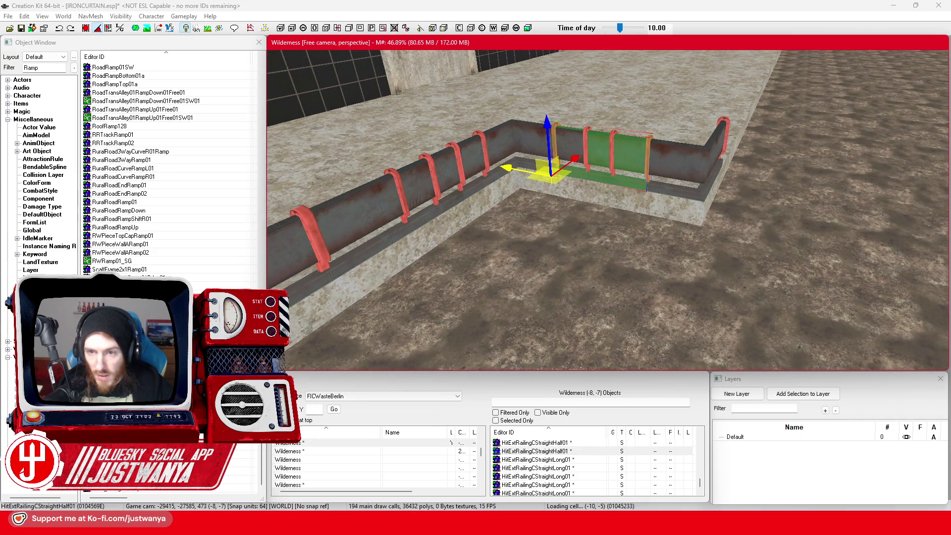
click(463, 181)
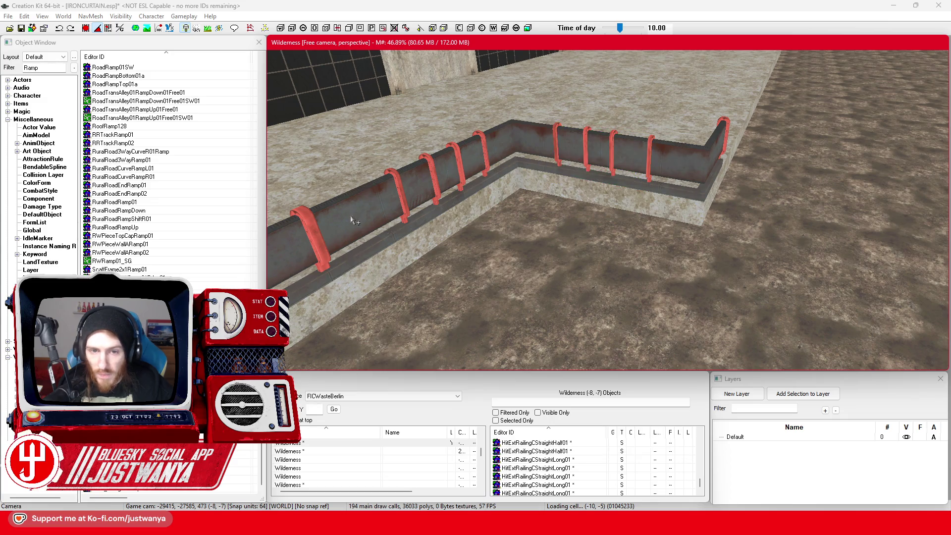
- Duplicate the long straight railing and slide the copy along the ledge to the red end bracket
key(shift)
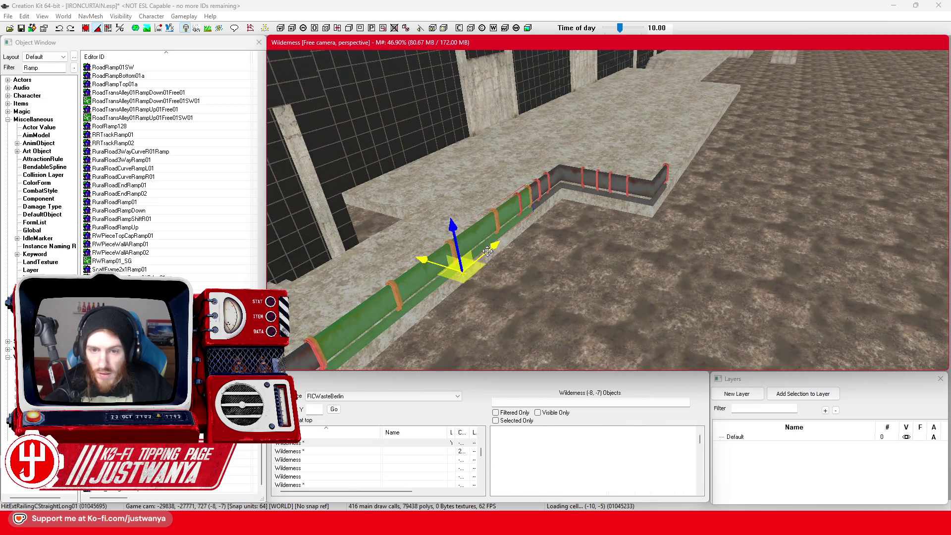
key(ctrl+d)
drag(568, 138, 638, 146)
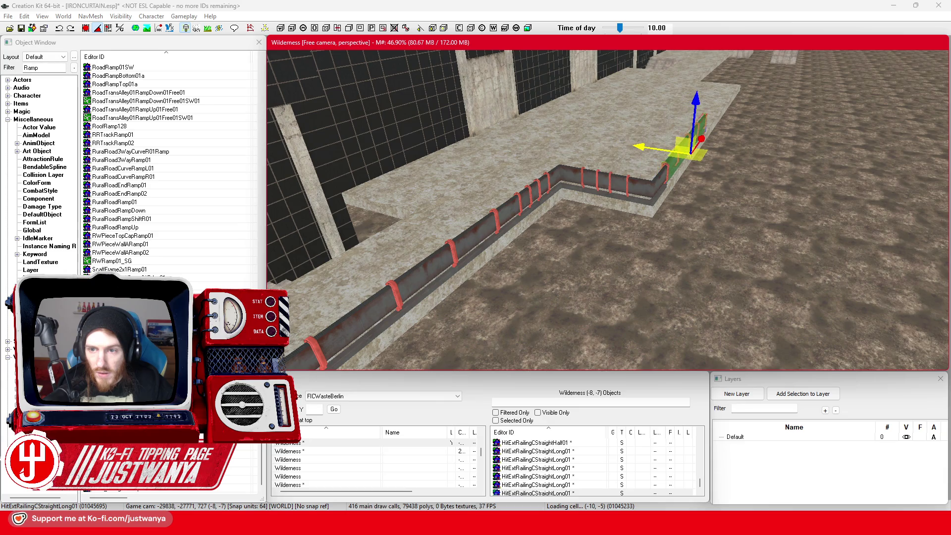
key(f)
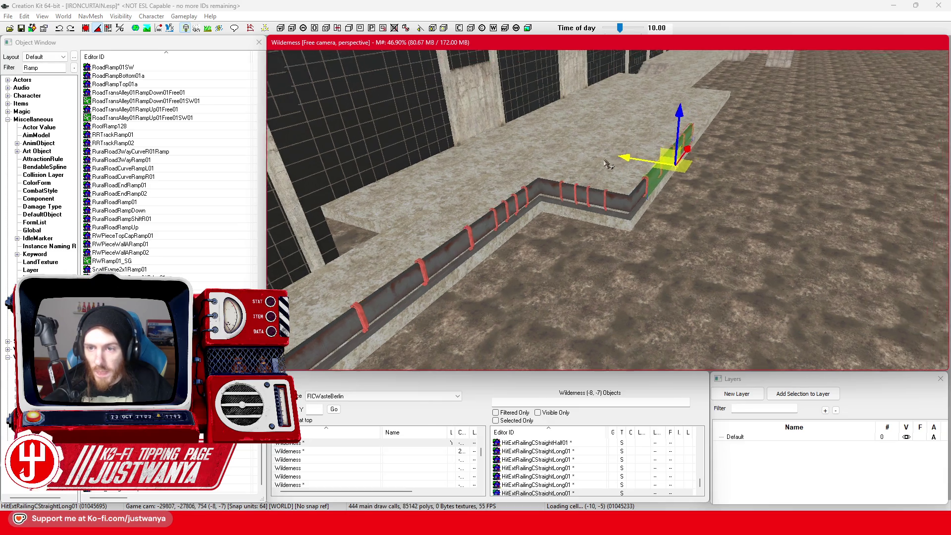
scroll(532, 222, up, 2)
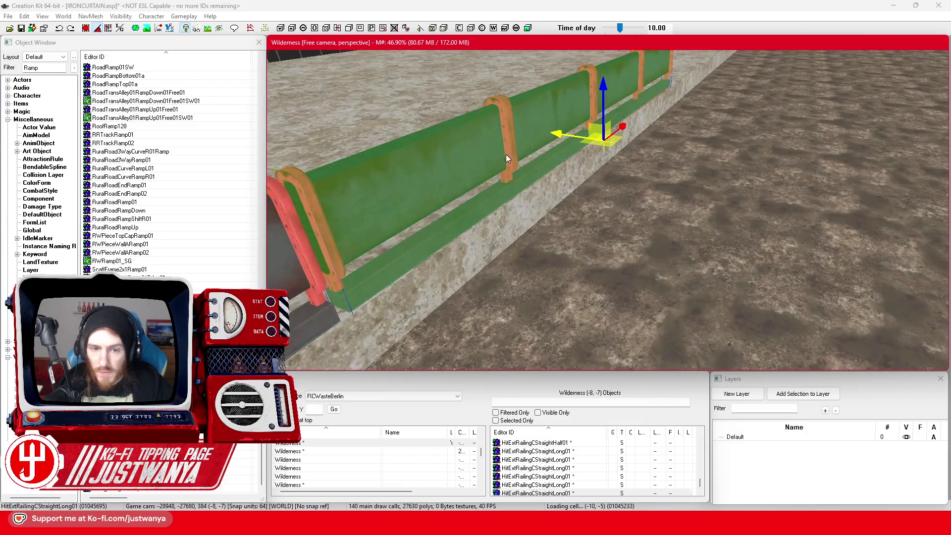
drag(629, 130, 625, 133)
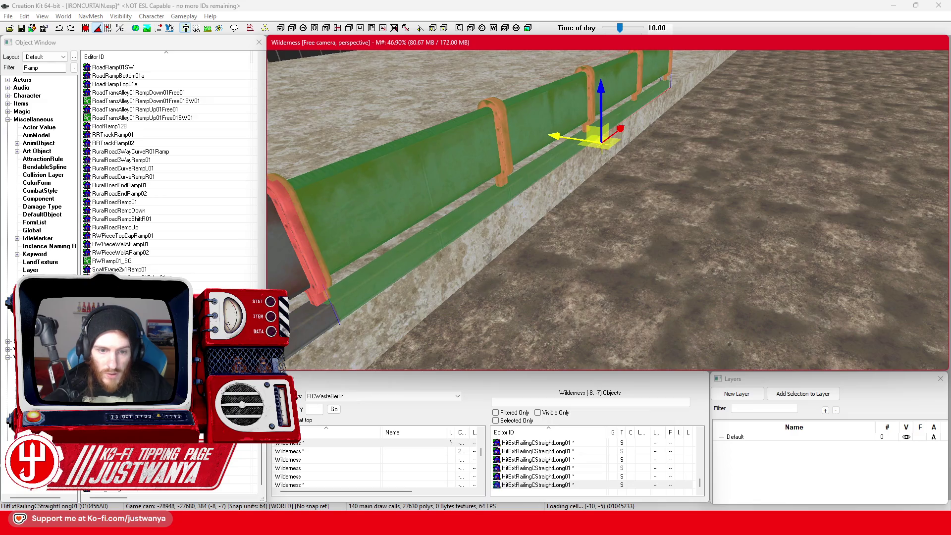
drag(589, 209, 604, 241)
scroll(603, 242, up, 2)
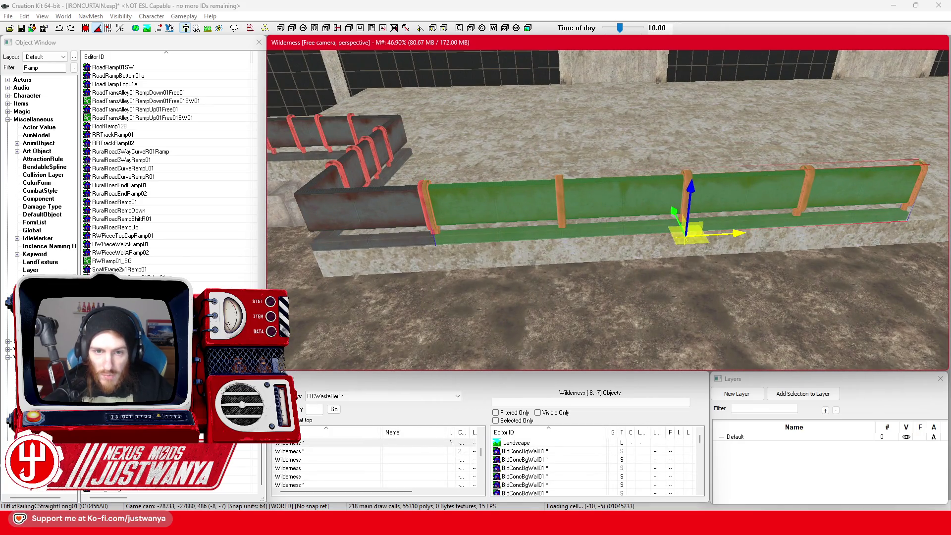
- Slide the railing right along the ledge, then nudge it back left into line
scroll(572, 247, down, 5)
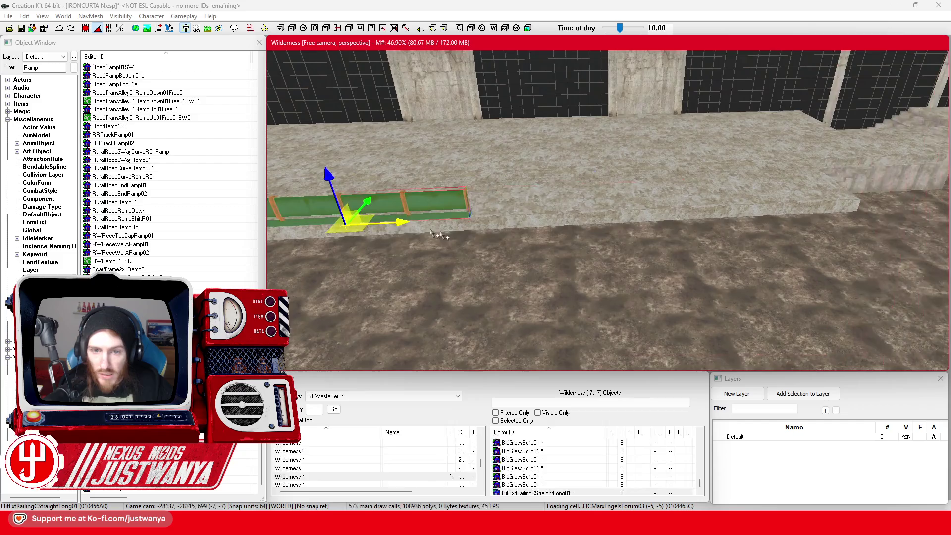
drag(496, 203, 837, 202)
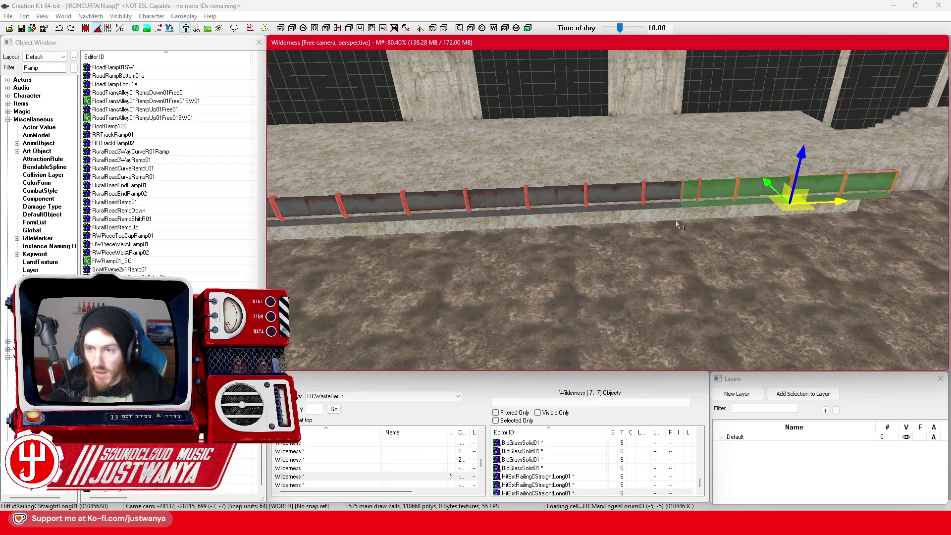
scroll(678, 226, up, 3)
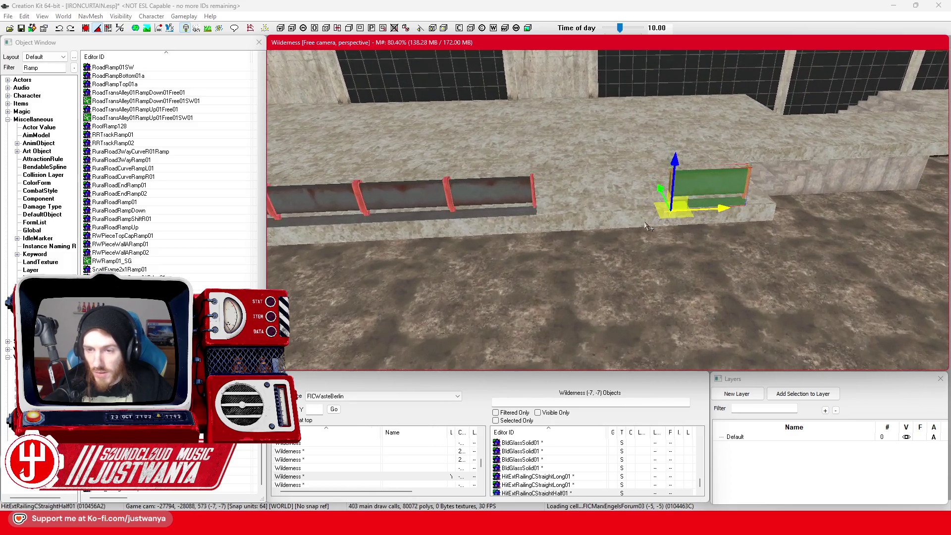
drag(724, 207, 672, 208)
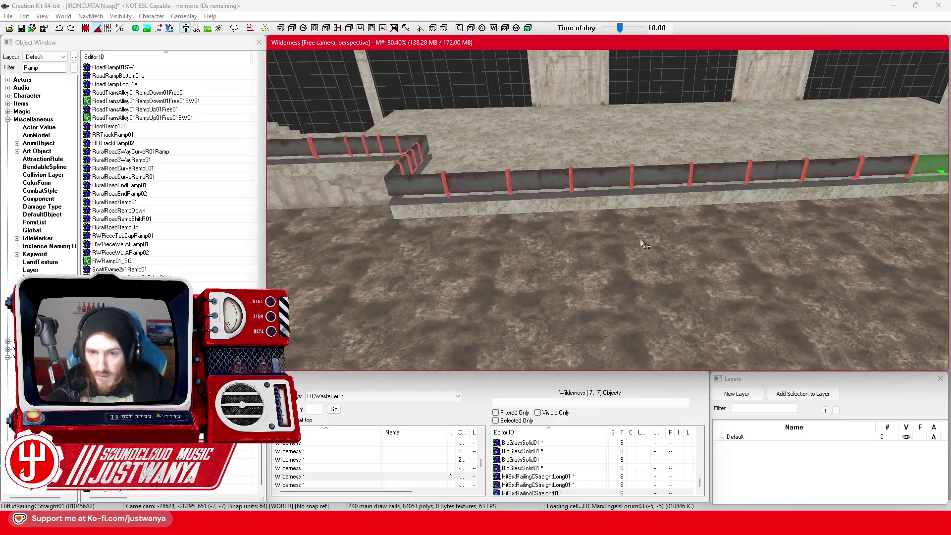
- Move the corner railing right along the pipe to the wall edge
click(451, 189)
key(e)
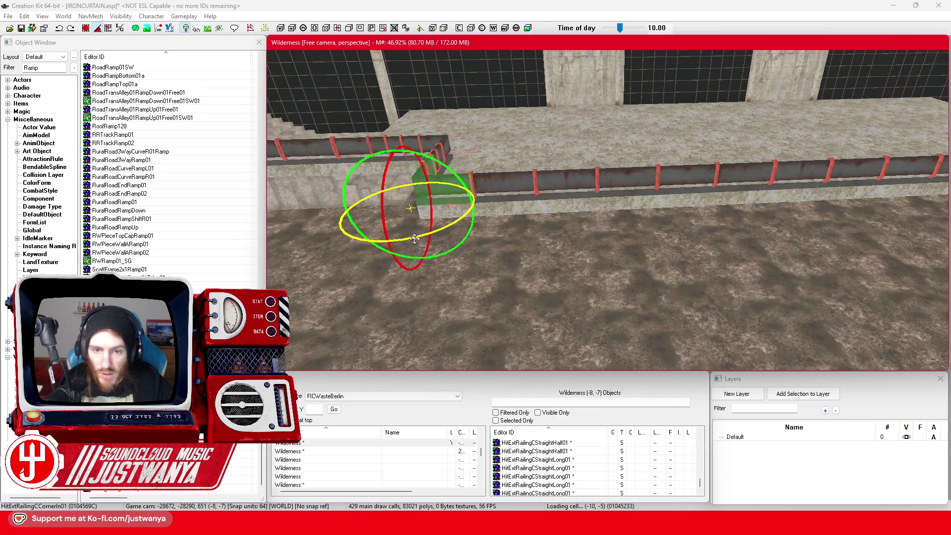
key(w)
mouse_move(410, 208)
mouse_down()
mouse_move(793, 163)
mouse_move(470, 228)
mouse_up()
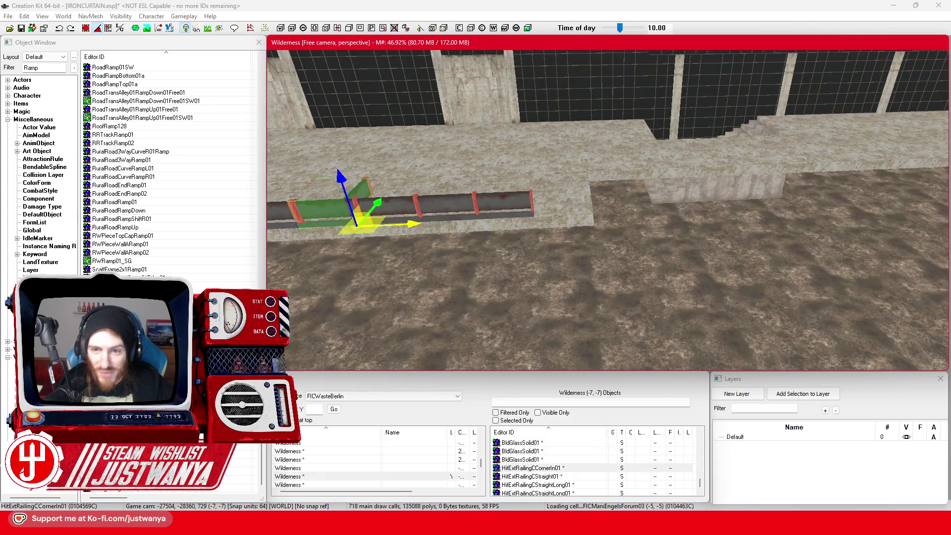
drag(357, 223, 567, 213)
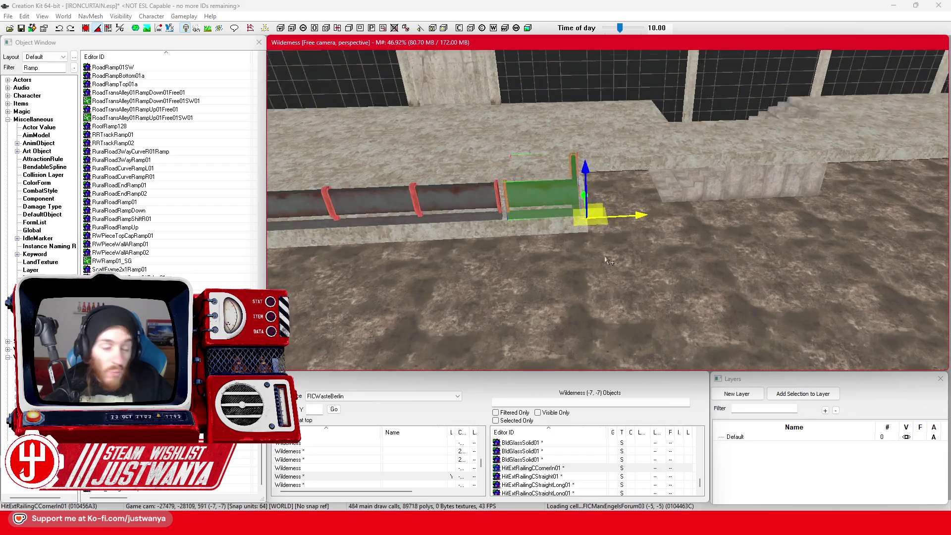
scroll(553, 202, up, 5)
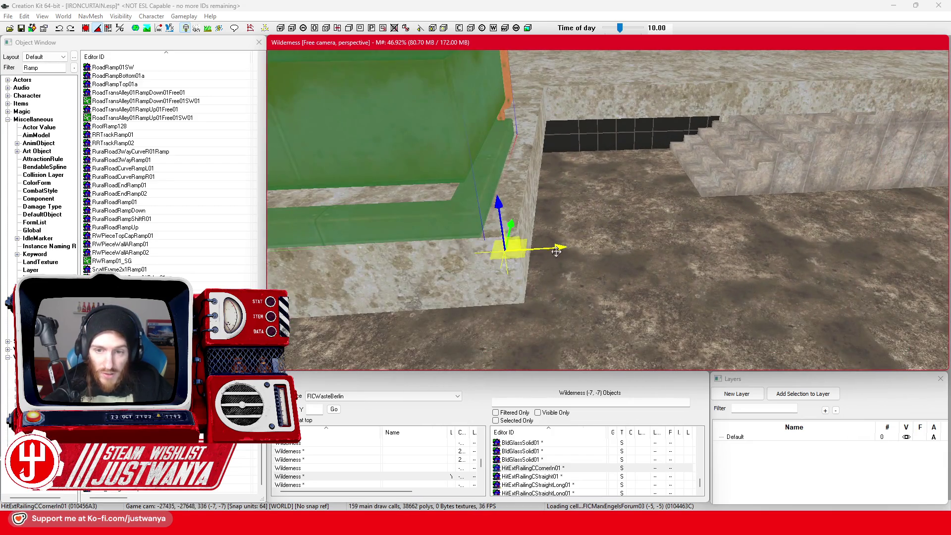
drag(556, 252, 596, 248)
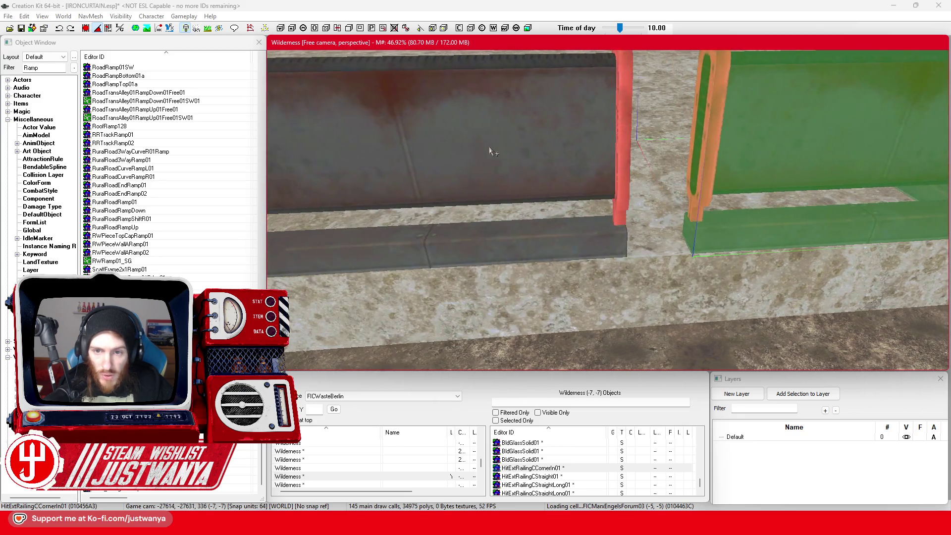
- Swap the corner piece for HitExtRailingCStraightHalf01, fit it into the pipe railing run, and save IRONCURTAIN.esp
click(514, 198)
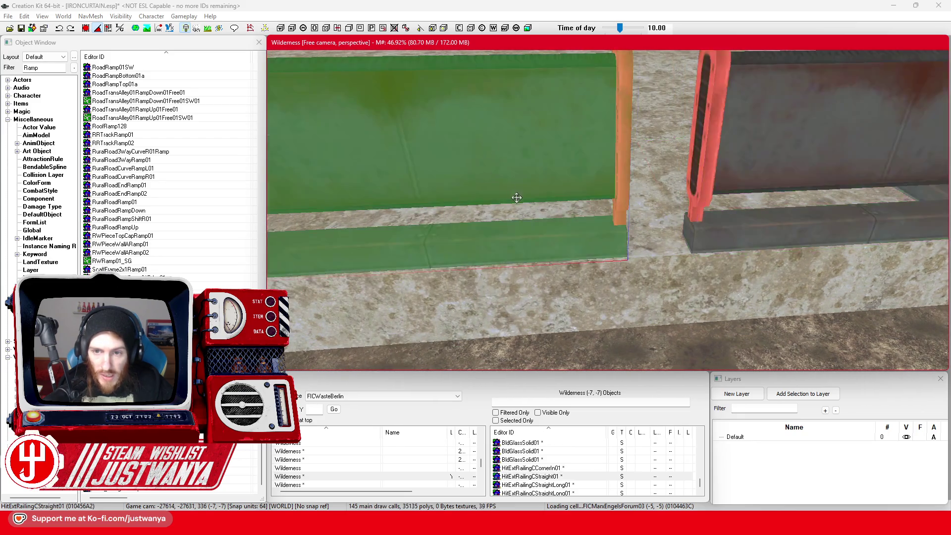
scroll(523, 199, down, 3)
click(659, 193)
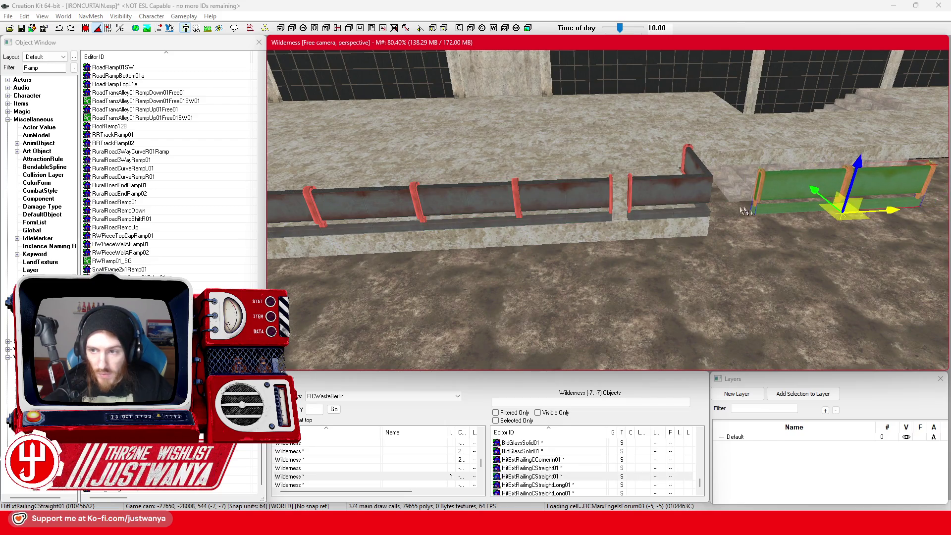
key(ctrl+z)
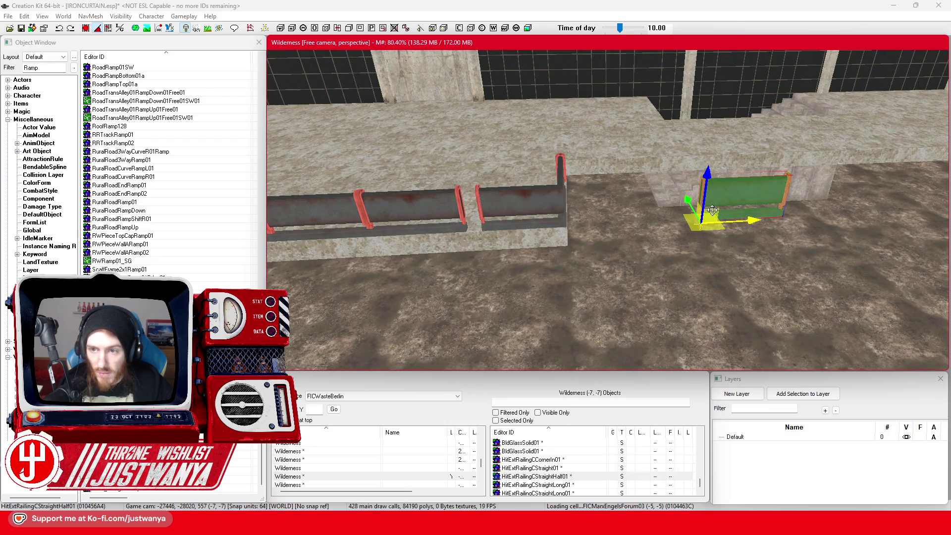
drag(747, 224, 472, 234)
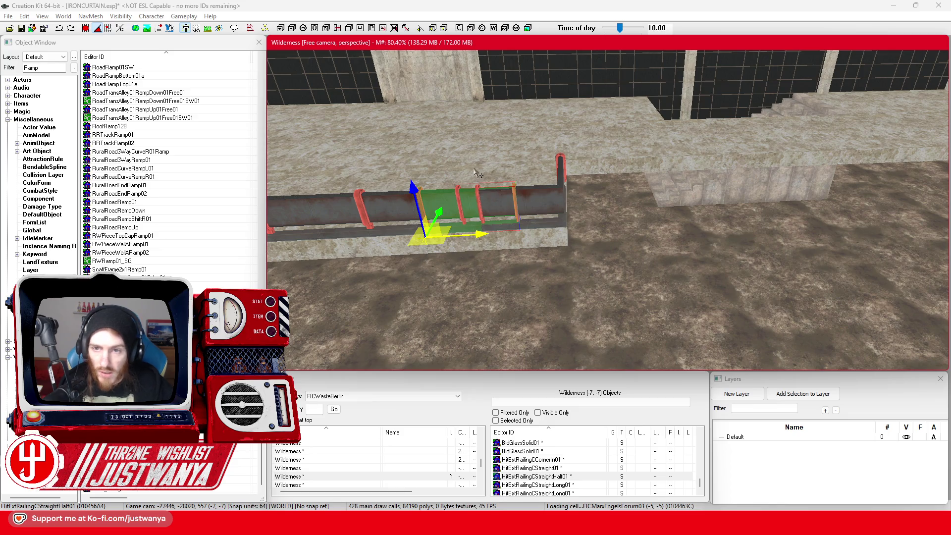
click(22, 28)
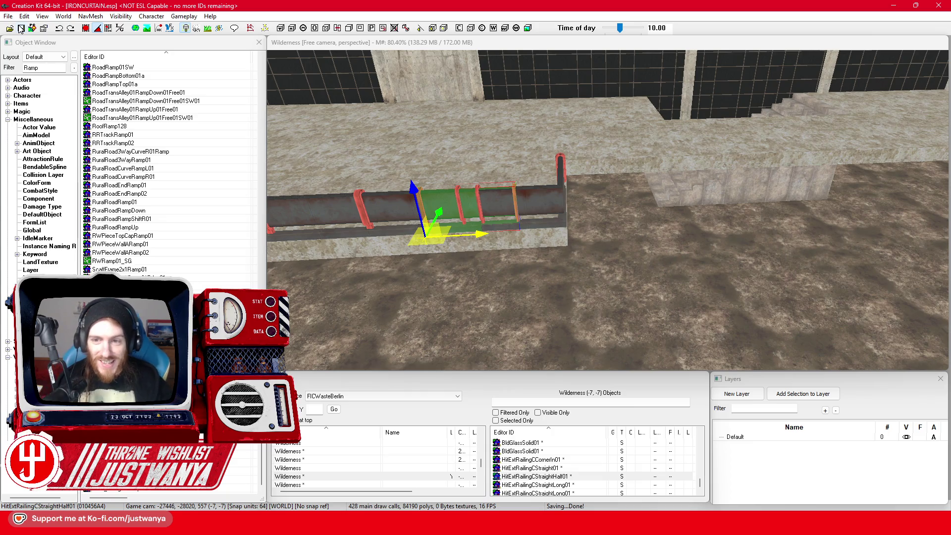
- Duplicate the corner railing, turn the copy about 90°, and slide it along the wall
click(547, 204)
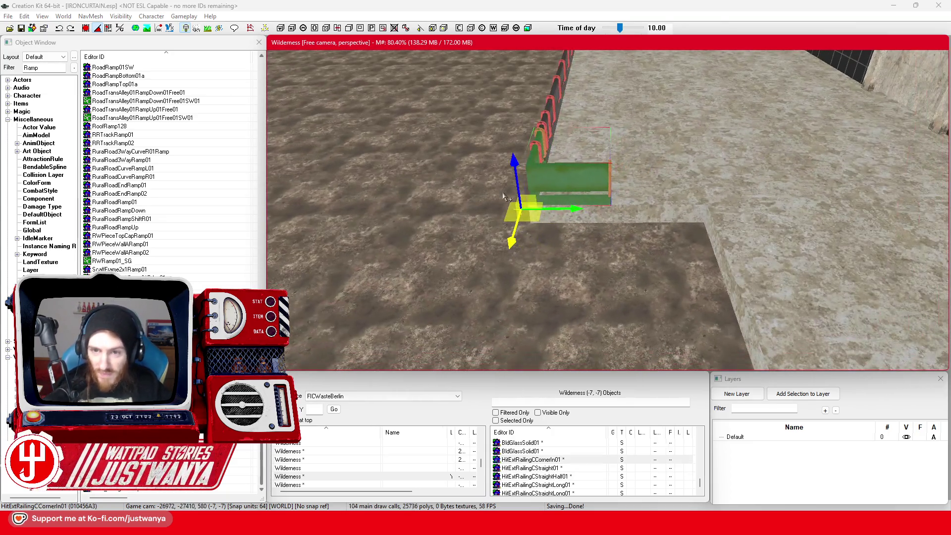
key(ctrl+d)
key(2)
drag(540, 245, 484, 214)
key(1)
mouse_move(693, 208)
mouse_down()
mouse_move(774, 208)
mouse_move(687, 242)
mouse_up()
scroll(688, 243, up, 5)
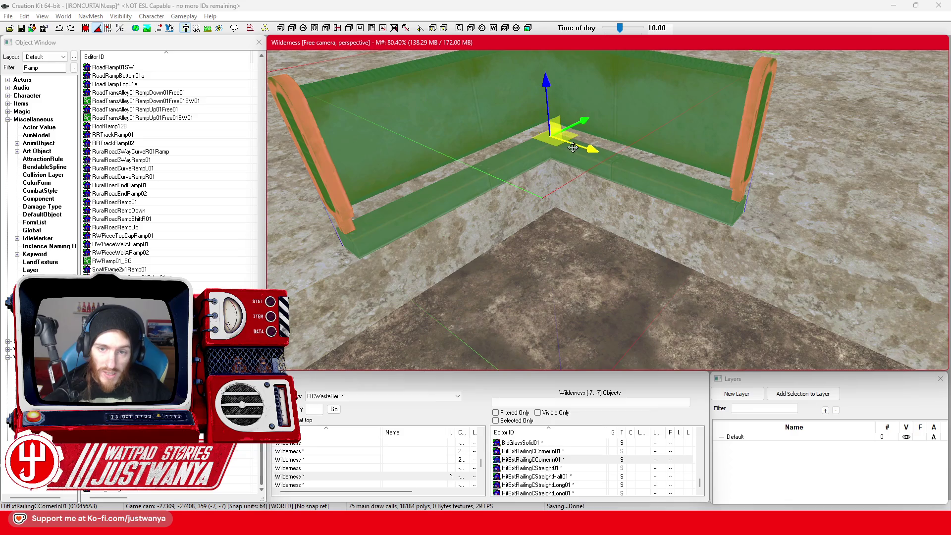
scroll(465, 151, down, 5)
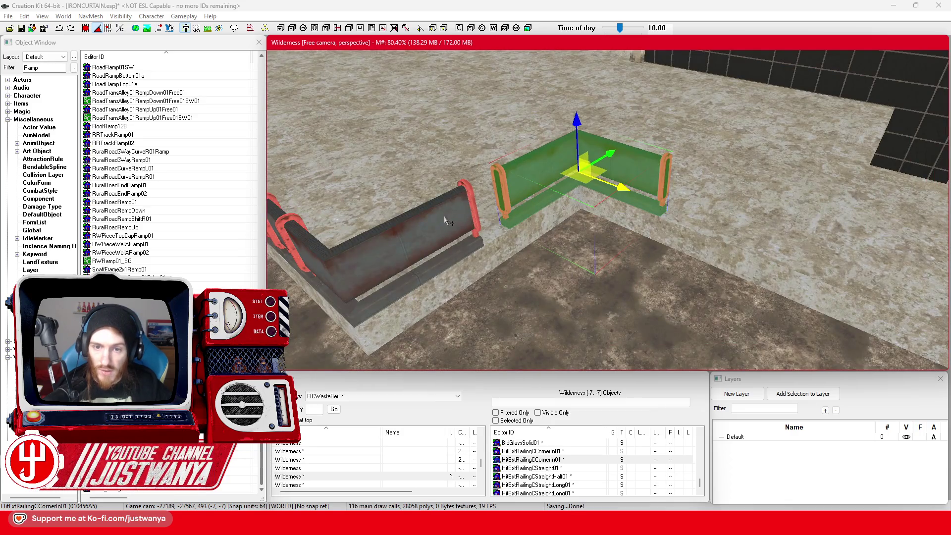
- Turn the half straight railing 90° to match the wall and move it into the corner
click(435, 215)
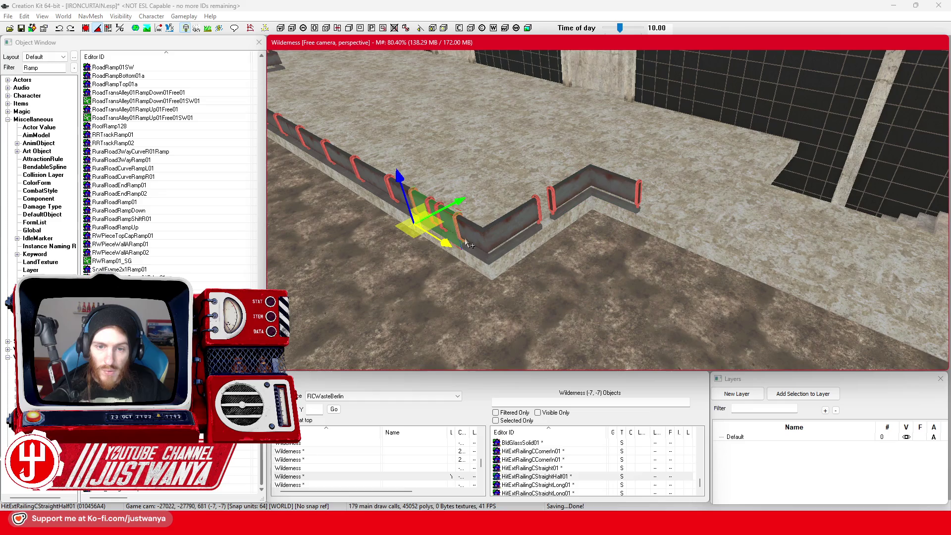
drag(453, 202, 525, 163)
key(e)
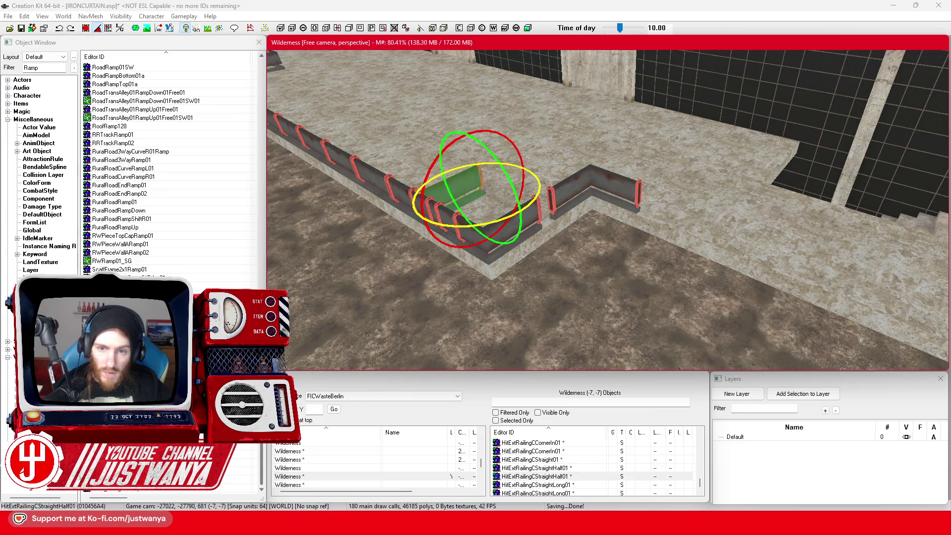
key(w)
mouse_move(494, 219)
mouse_down()
mouse_move(515, 209)
mouse_move(543, 218)
mouse_up()
scroll(596, 240, up, 5)
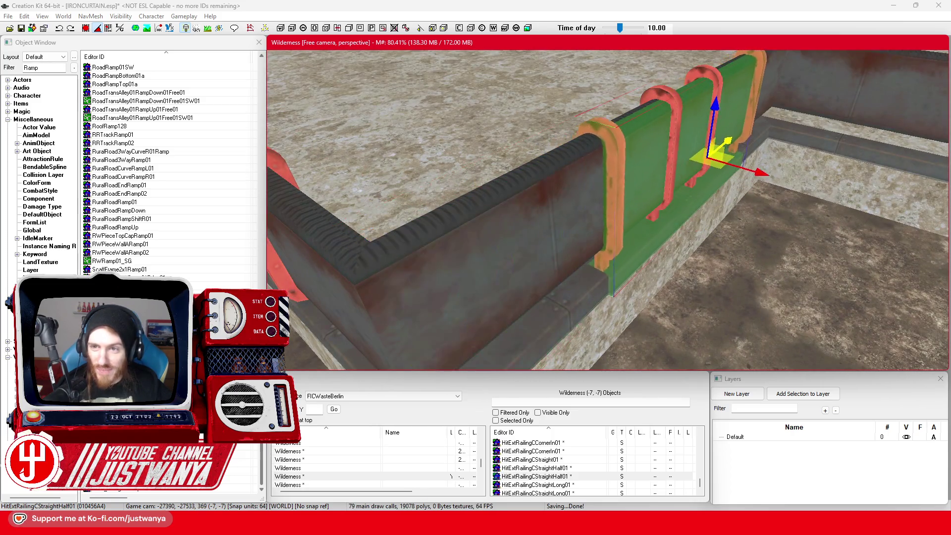
scroll(584, 195, up, 5)
scroll(584, 195, down, 8)
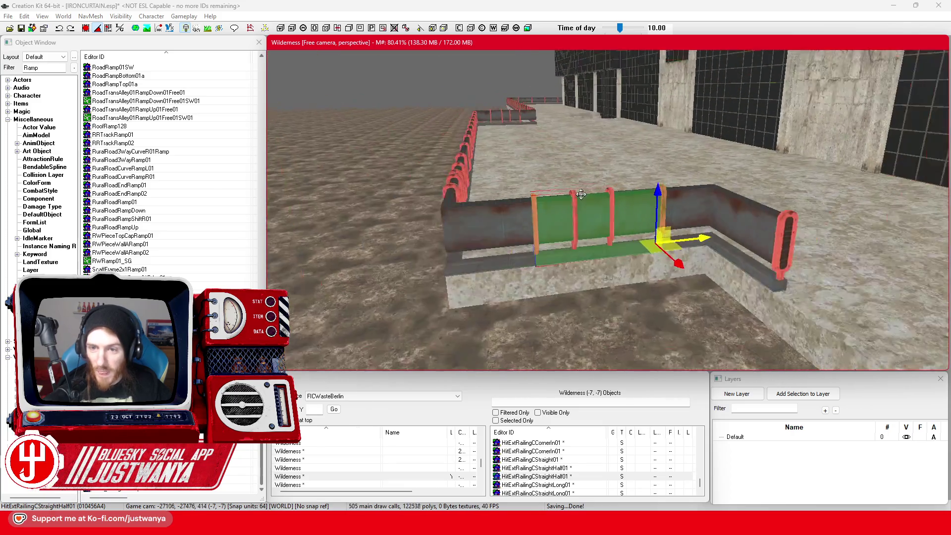
- Duplicate the long straight railing and place the copy at the run's right end along the wall
click(432, 186)
key(ctrl+d)
mouse_move(432, 186)
mouse_down()
mouse_move(416, 169)
mouse_move(763, 203)
mouse_up()
key(ctrl+d)
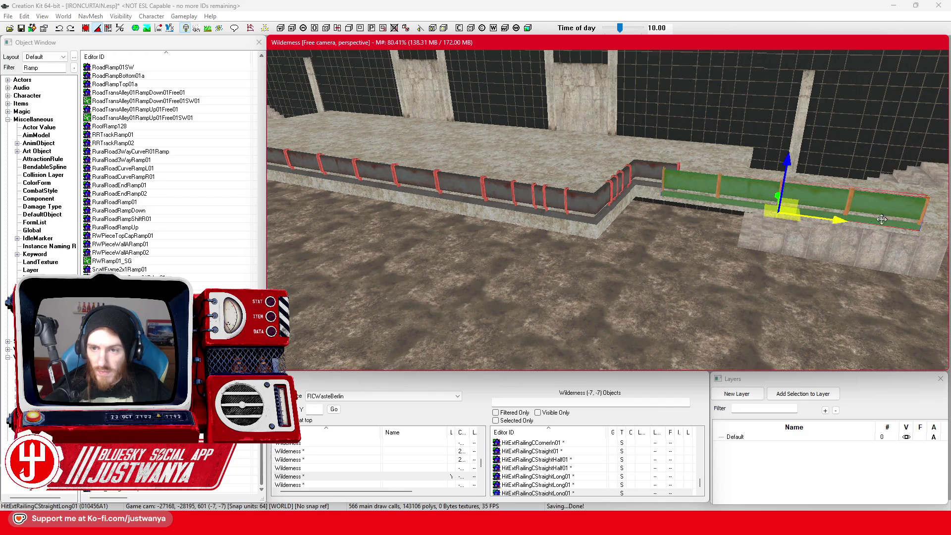
scroll(695, 221, up, 5)
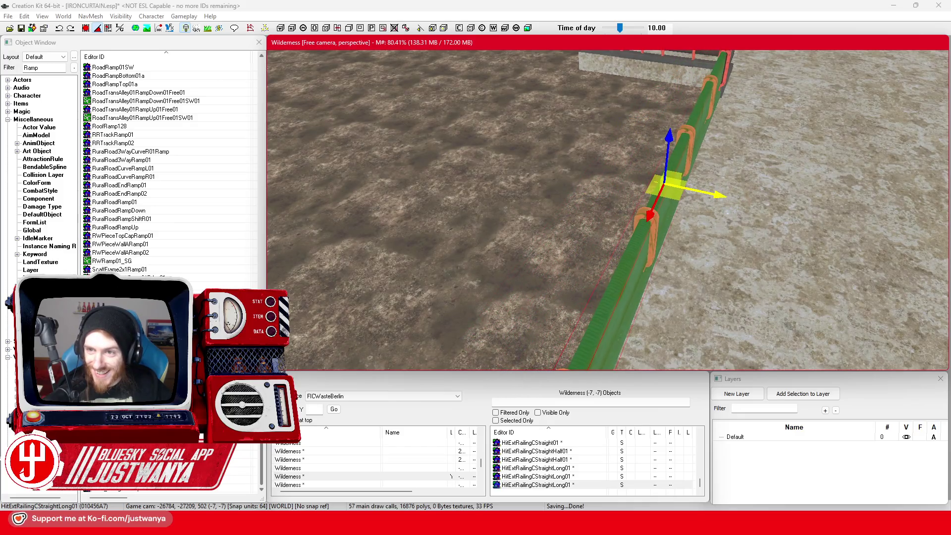
key(shift)
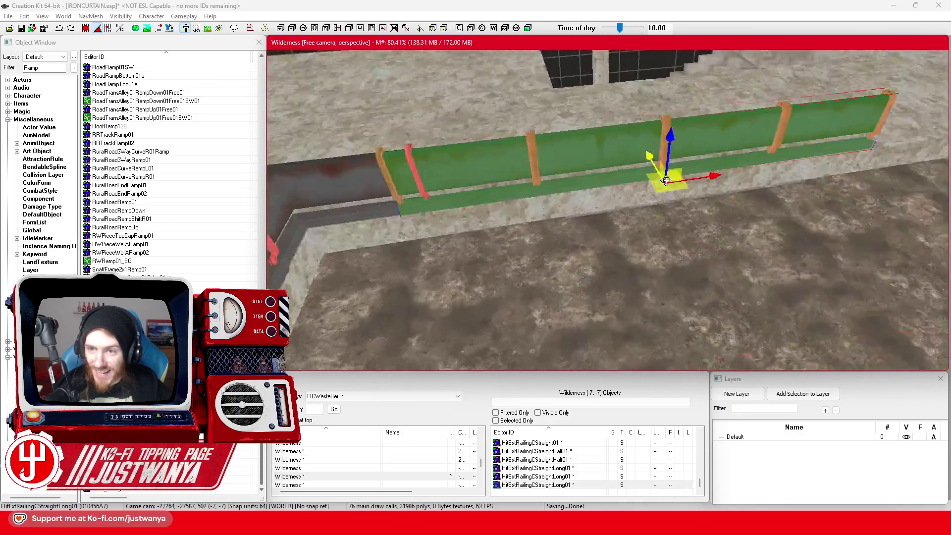
key(shift)
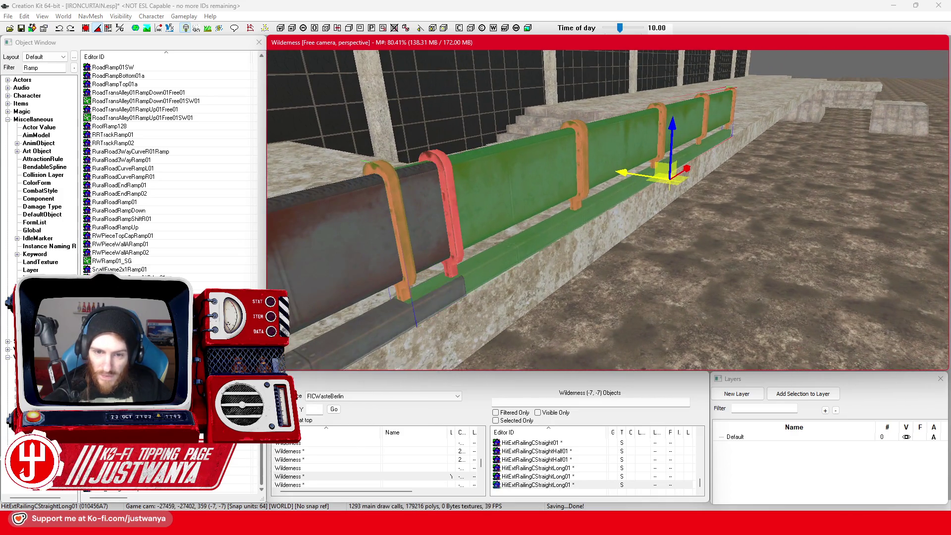
drag(717, 183, 729, 176)
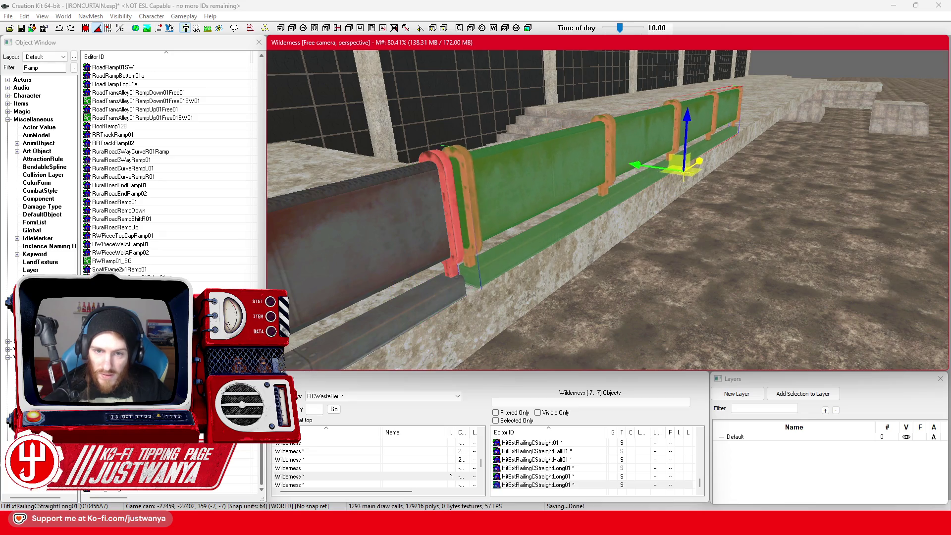
scroll(578, 161, down, 5)
key(shift)
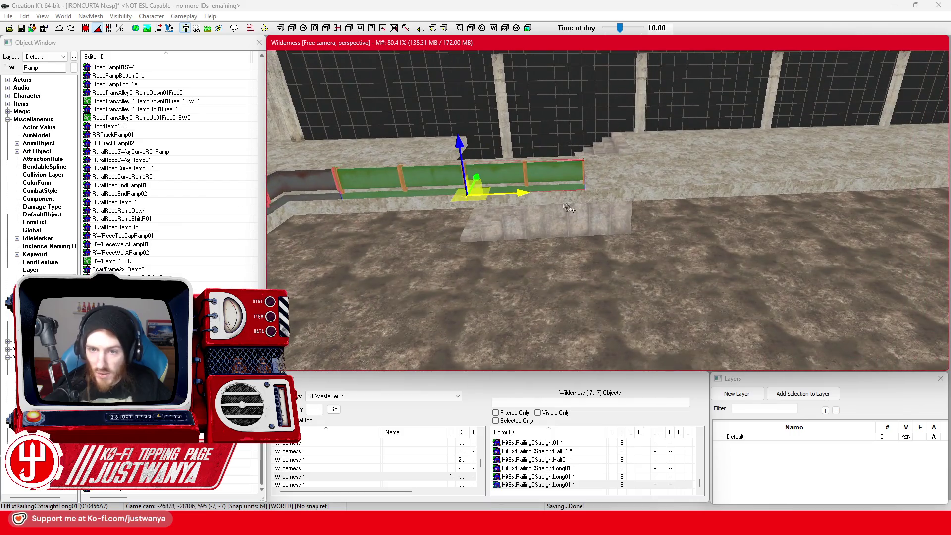
- Add three more long railing copies, each shifted one span further along the wall
key(ctrl+d)
drag(545, 178, 778, 168)
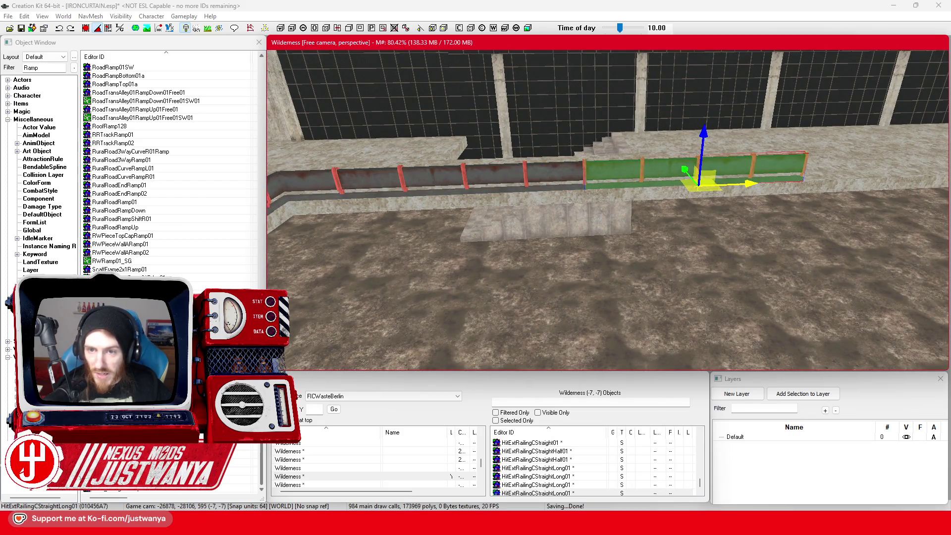
key(ctrl+d)
drag(545, 206, 758, 203)
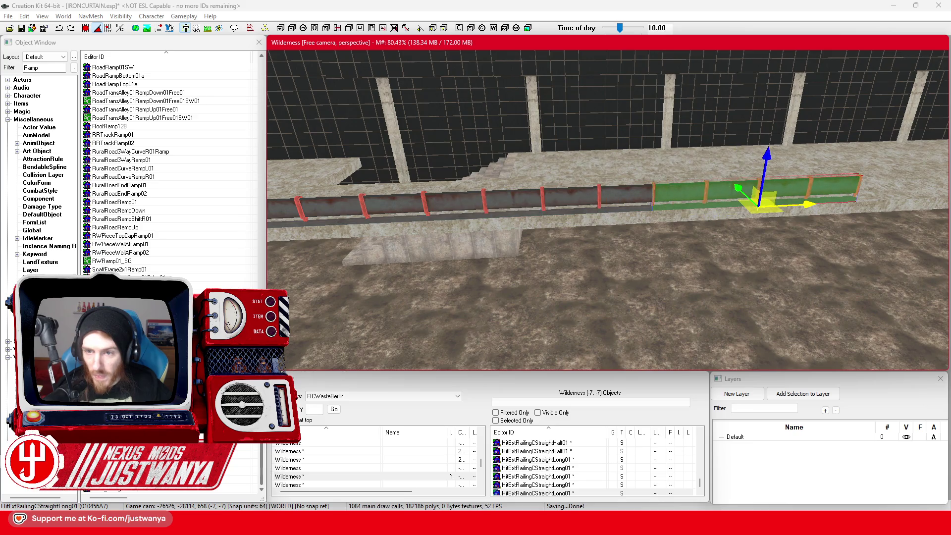
drag(850, 204, 607, 203)
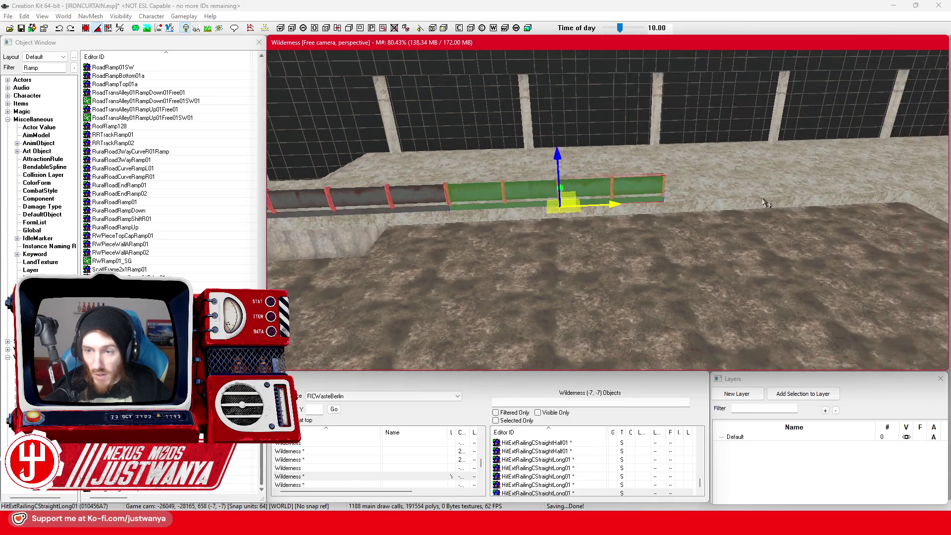
key(ctrl+d)
drag(550, 203, 723, 198)
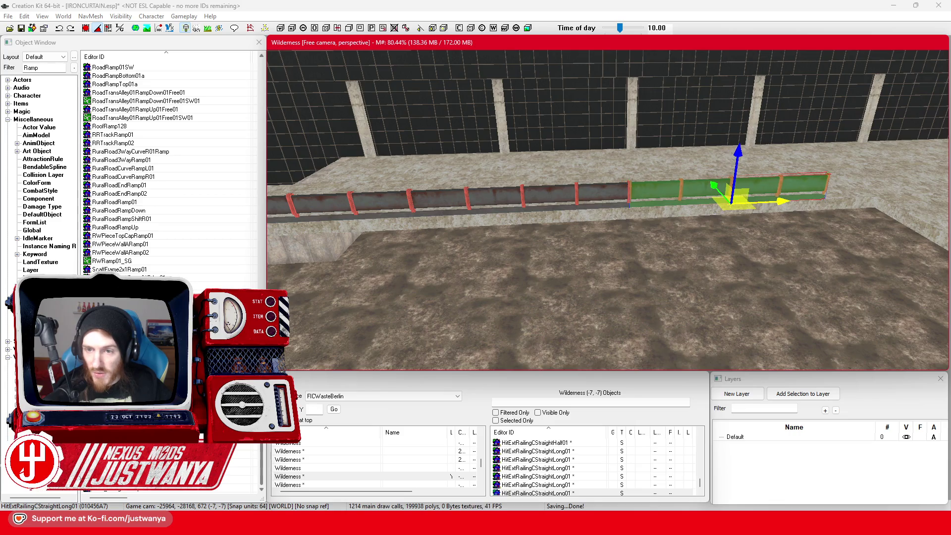
drag(926, 202, 729, 202)
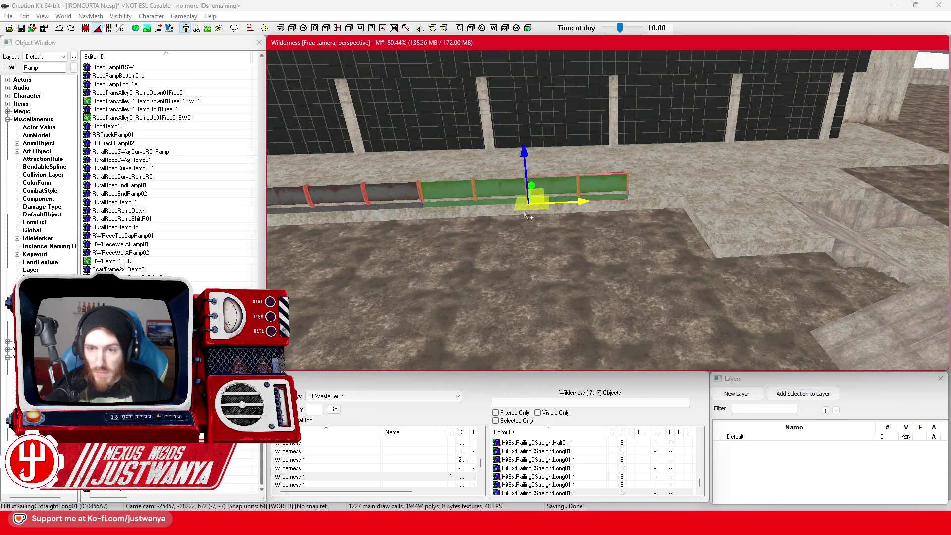
mouse_move(526, 214)
mouse_down()
mouse_move(466, 180)
mouse_move(511, 197)
mouse_up()
click(466, 180)
- Duplicate a railing segment and slide the copy over the railing run
scroll(593, 202, up, 10)
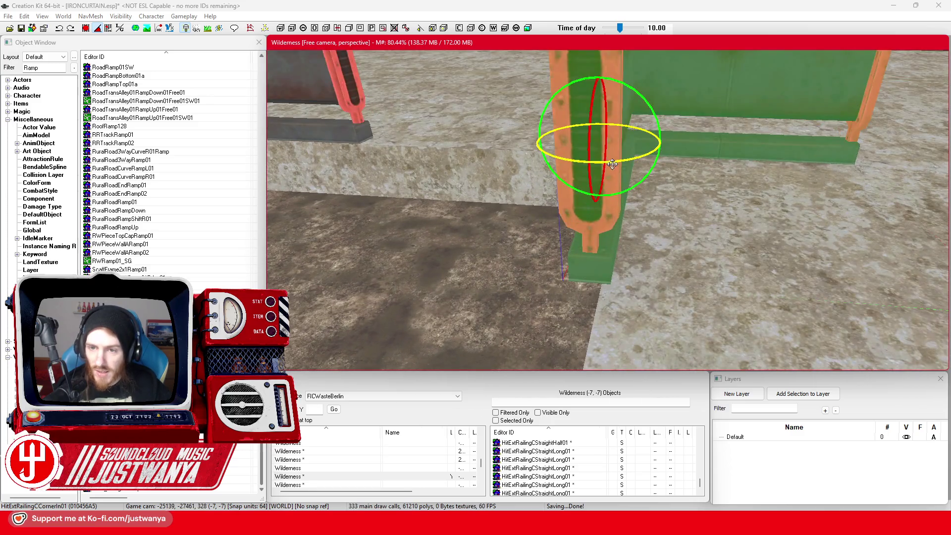
mouse_move(613, 164)
mouse_down()
mouse_move(600, 149)
mouse_move(604, 157)
mouse_move(585, 155)
mouse_up()
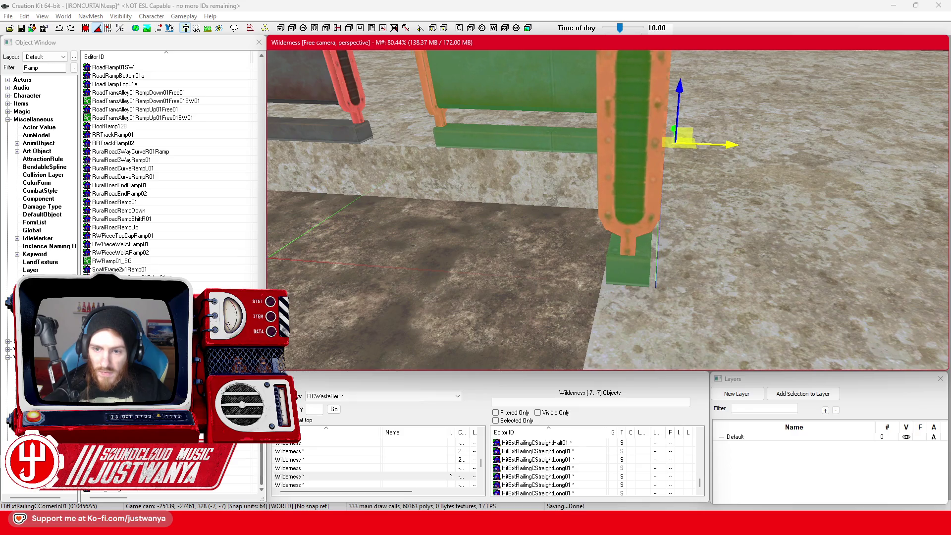
scroll(459, 150, down, 5)
click(460, 150)
key(ctrl+d)
drag(460, 150, 666, 186)
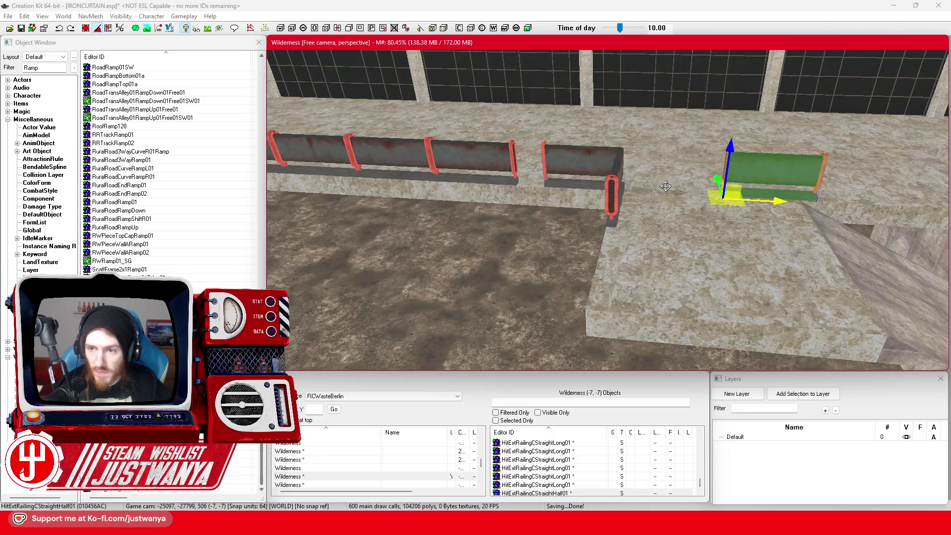
mouse_move(813, 214)
mouse_down()
mouse_move(705, 218)
mouse_move(569, 202)
mouse_up()
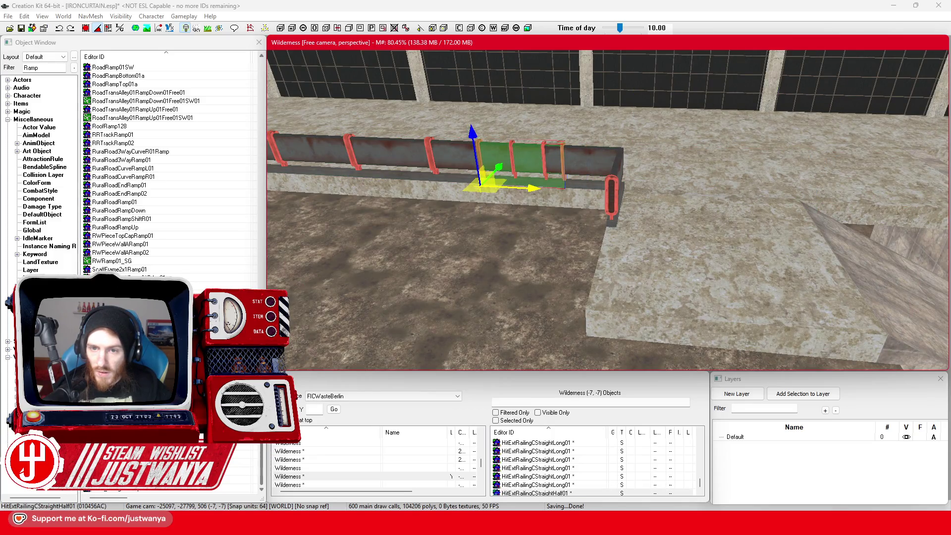
- Turn the corner railing to face the other way and slide it left toward the railing end
click(622, 170)
drag(651, 215, 619, 217)
drag(674, 189, 655, 187)
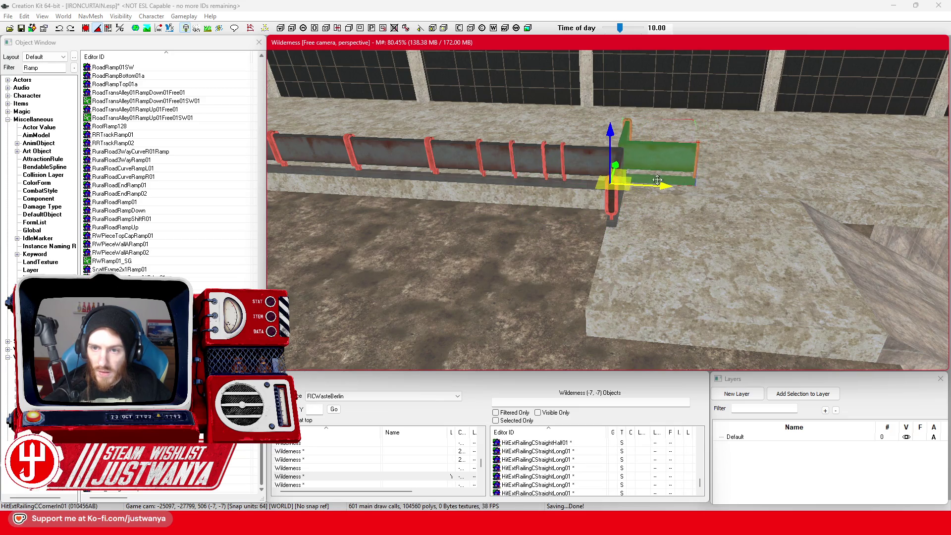
key(shift)
drag(459, 196, 432, 202)
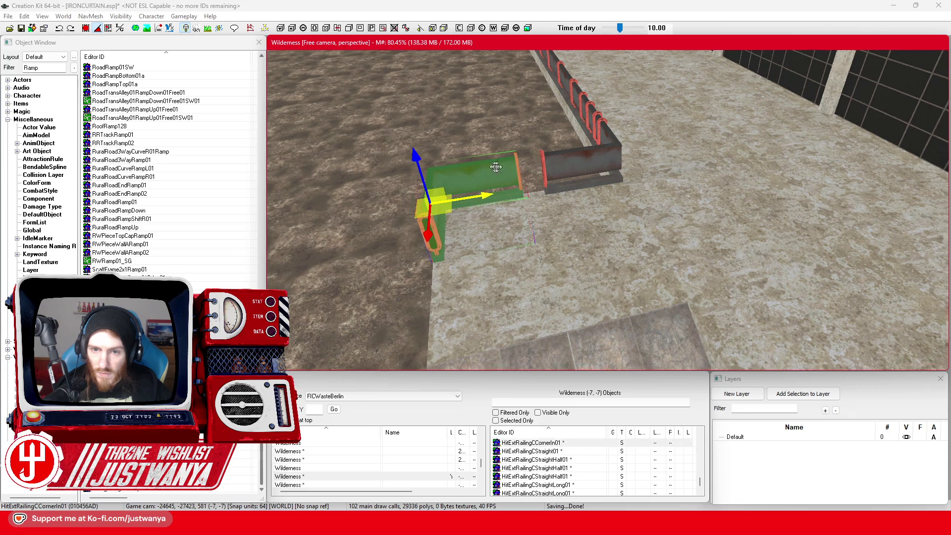
key(shift)
scroll(543, 223, up, 3)
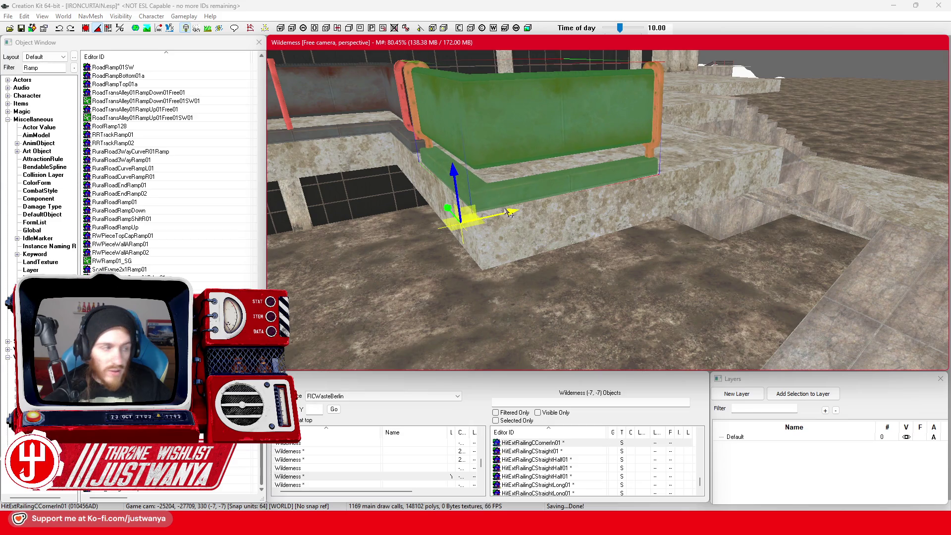
scroll(510, 213, down, 5)
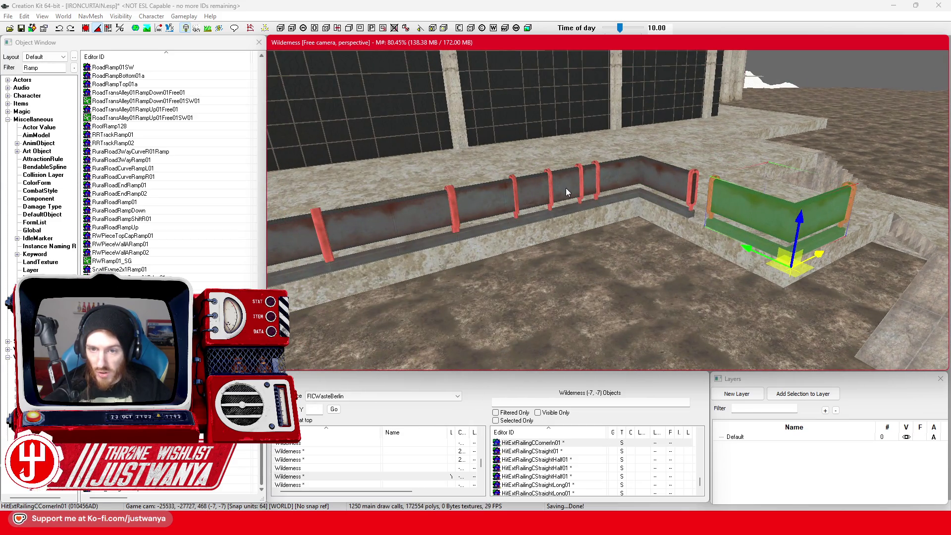
- Slide the half straight railing along the wall to the corner, then ease it slightly right
click(566, 191)
key(e)
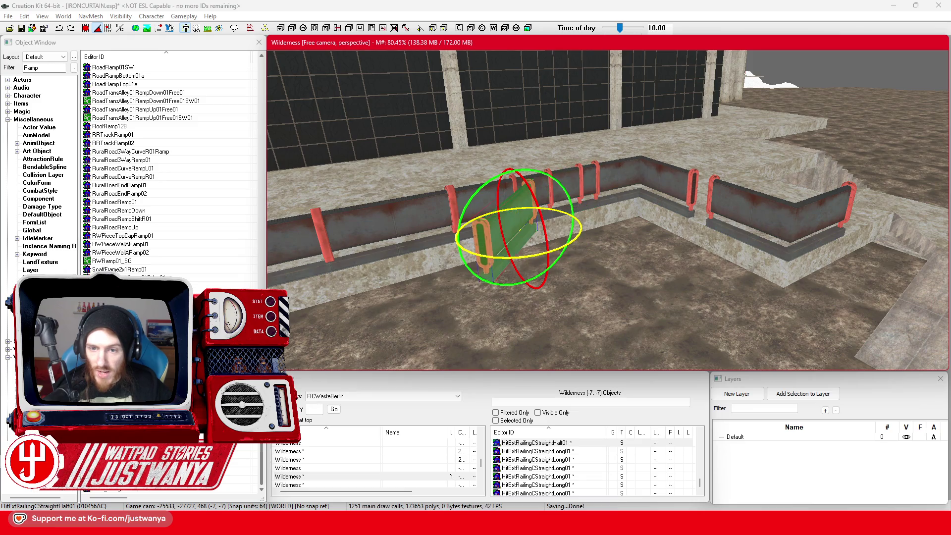
key(w)
mouse_move(520, 226)
mouse_down()
mouse_move(609, 188)
mouse_move(644, 191)
mouse_up()
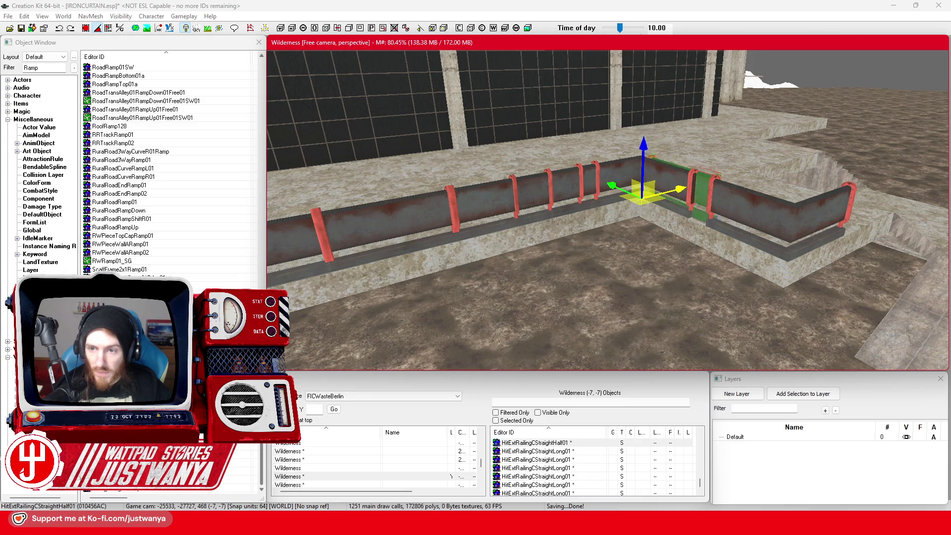
key(f)
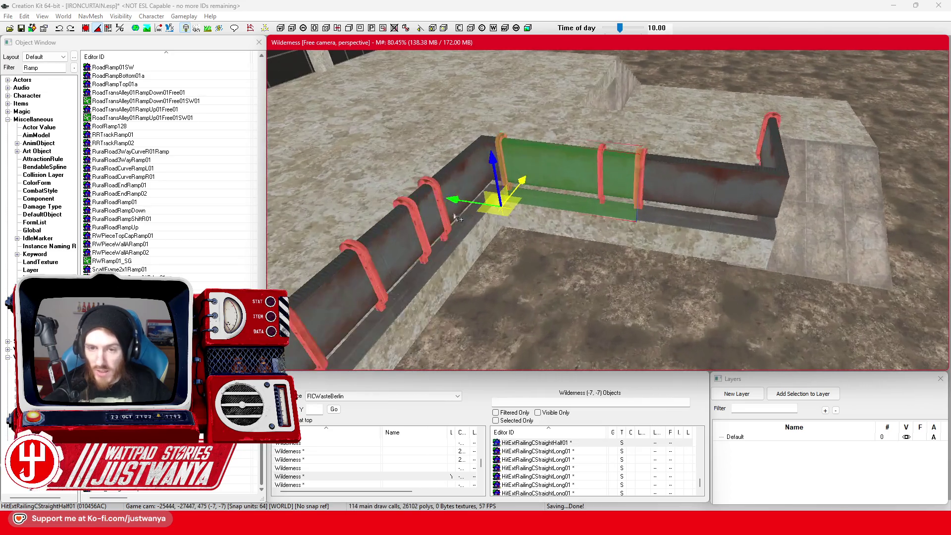
drag(455, 216, 514, 226)
- Check the corner railing, then shift the half railing to the ledge's far end by the ramp
click(766, 144)
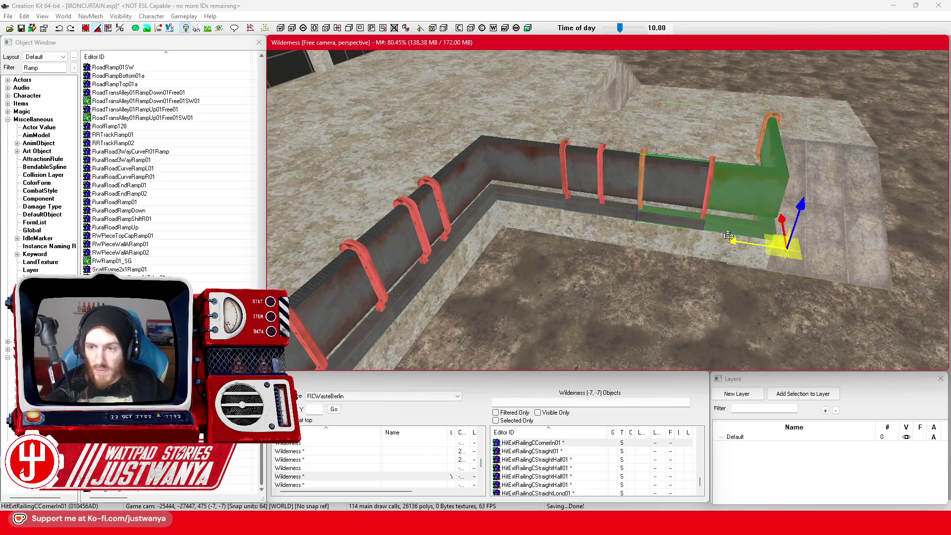
key(f)
drag(653, 241, 685, 243)
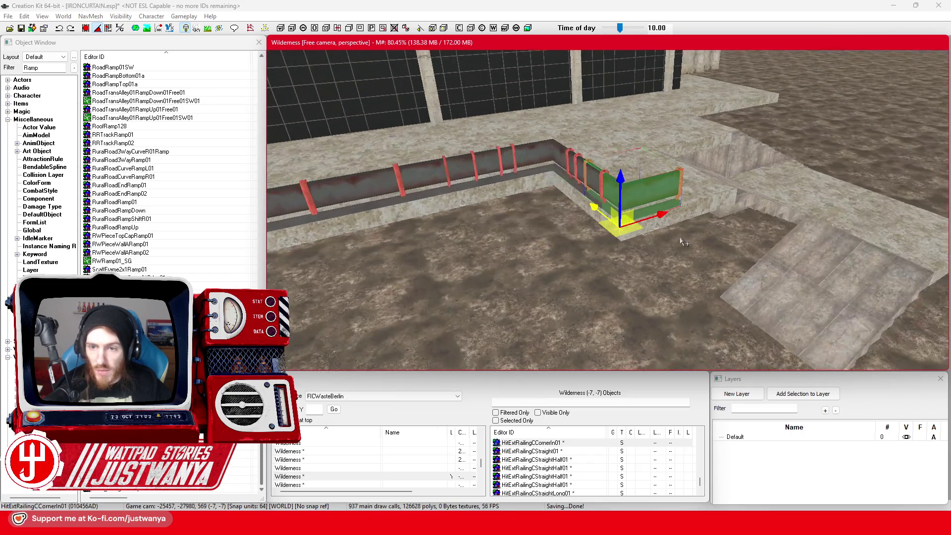
click(582, 170)
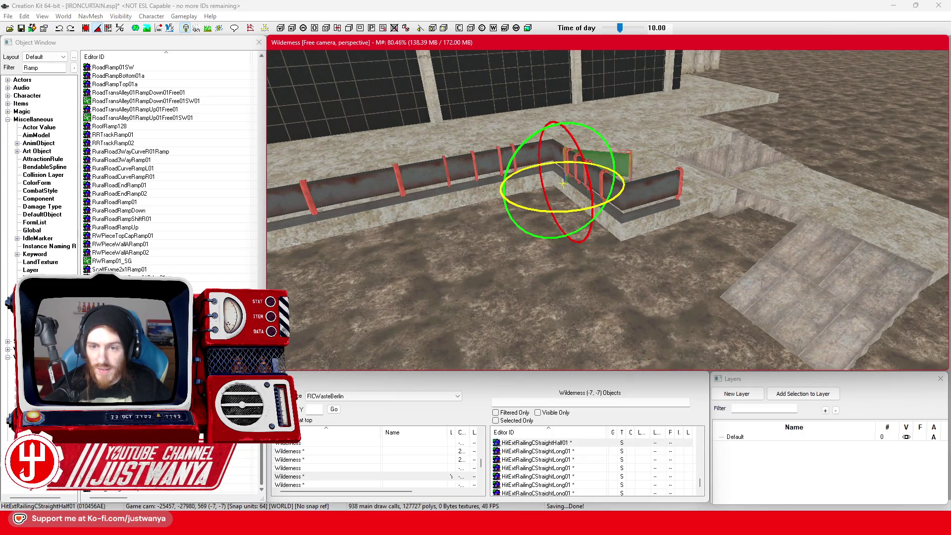
drag(561, 208, 537, 208)
key(ctrl+z)
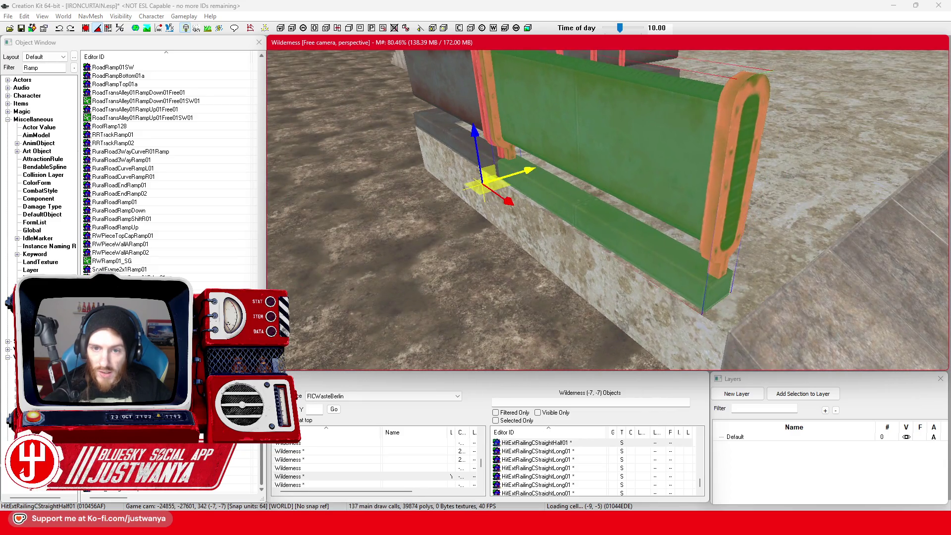
- Frame the corner railing near the long straight railing and nudge it up toward the stair-side ledge end
scroll(615, 151, down, 5)
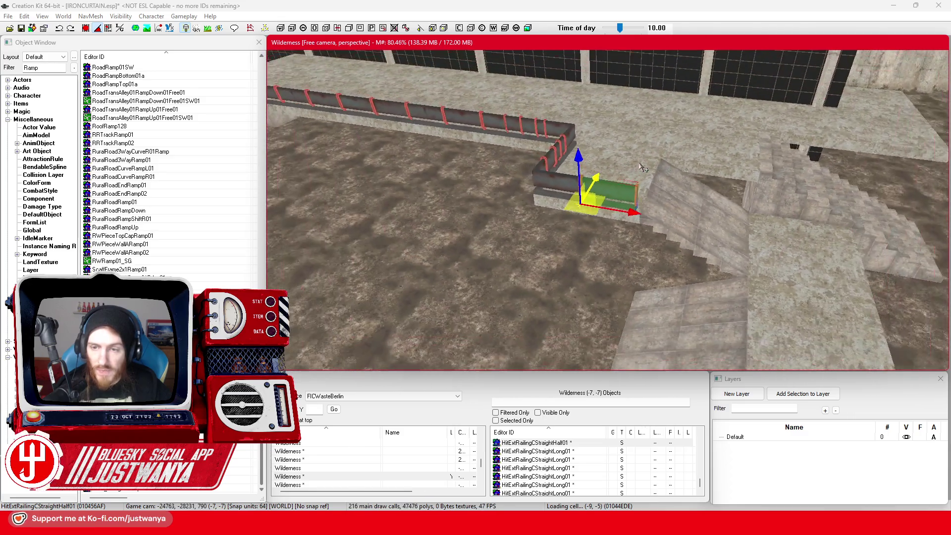
scroll(642, 168, down, 5)
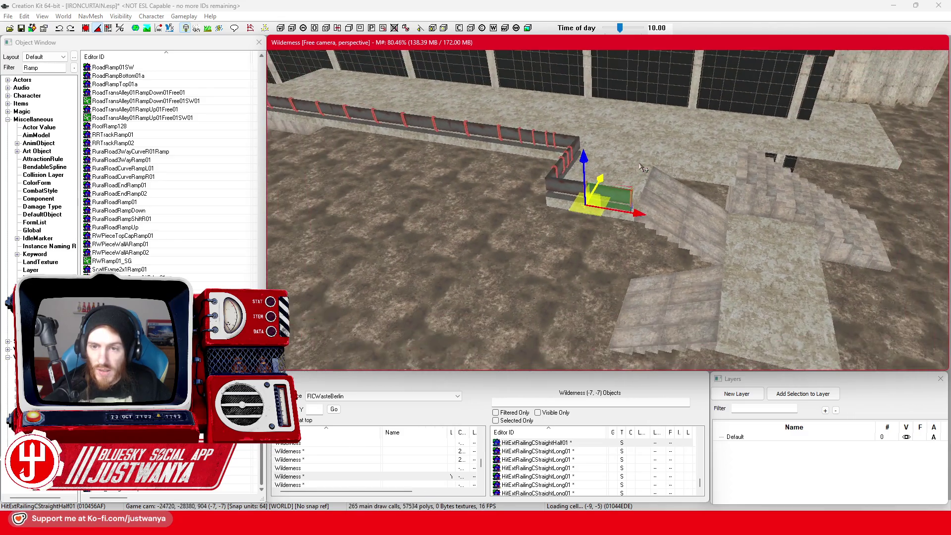
click(392, 148)
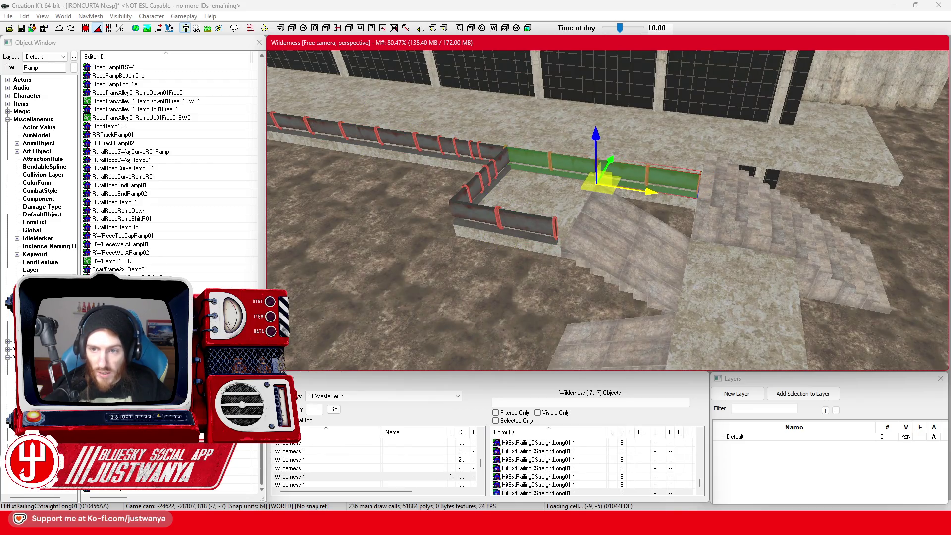
scroll(628, 208, up, 3)
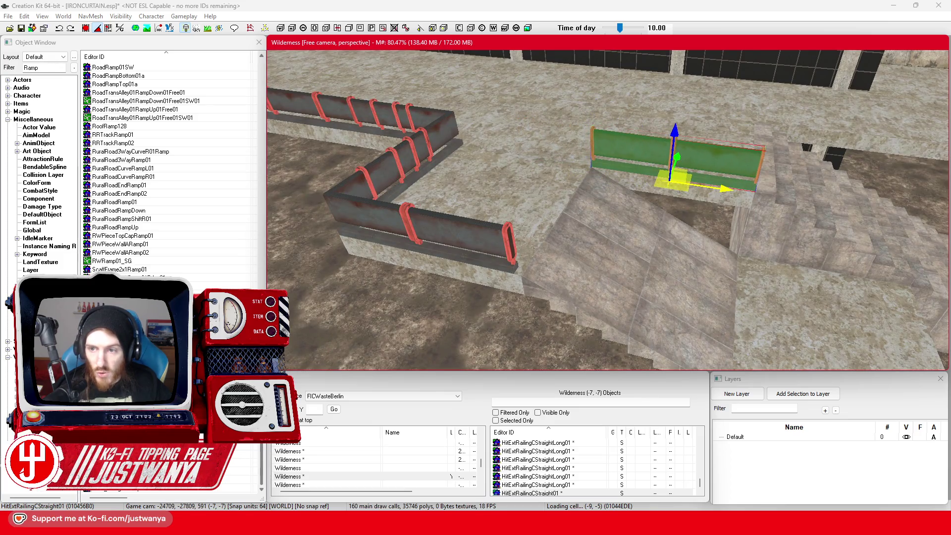
mouse_move(719, 183)
mouse_down()
mouse_move(461, 181)
mouse_move(892, 148)
mouse_move(853, 136)
mouse_up()
click(461, 181)
key(f)
drag(737, 173, 376, 227)
key(e)
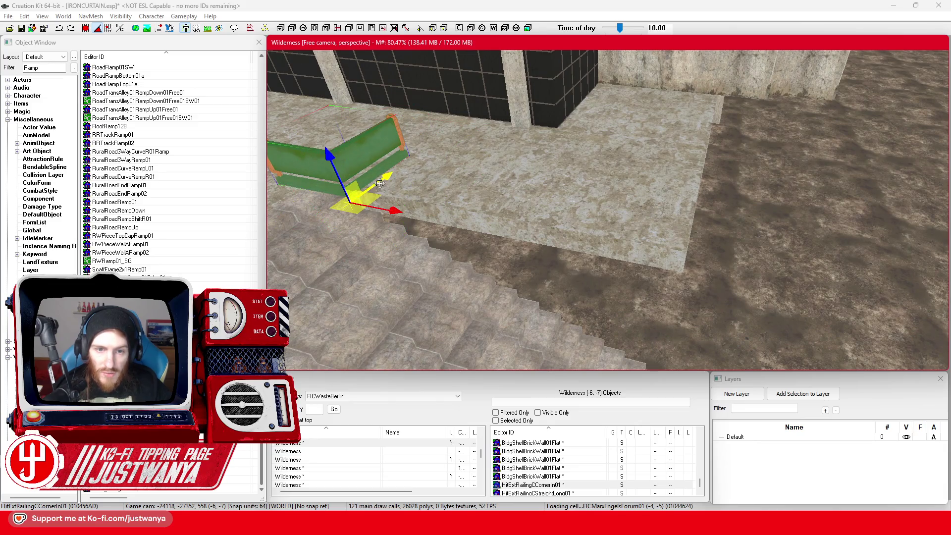
drag(380, 184, 388, 179)
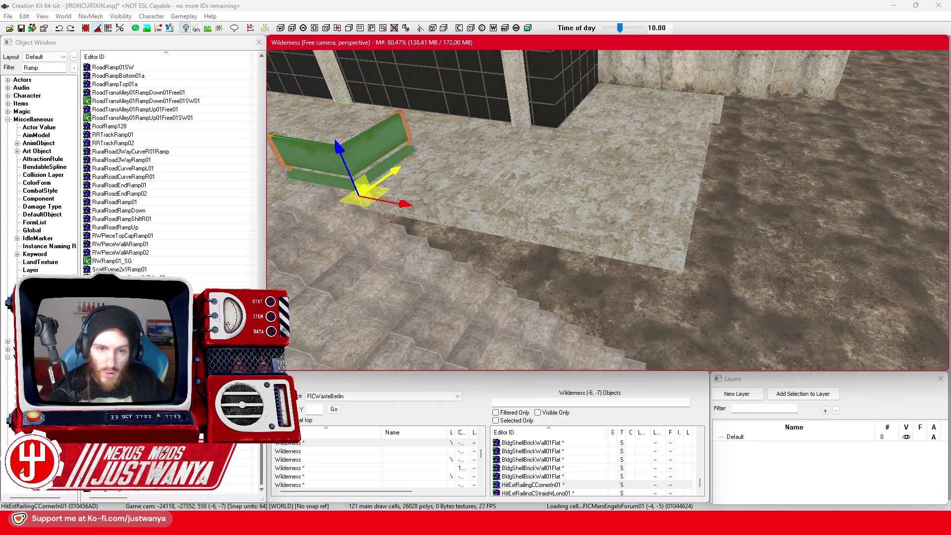
- Slide the corner railing right along the ledge and place a duplicated railing copy beside it
mouse_move(420, 232)
mouse_down()
mouse_move(559, 248)
mouse_move(752, 293)
mouse_up()
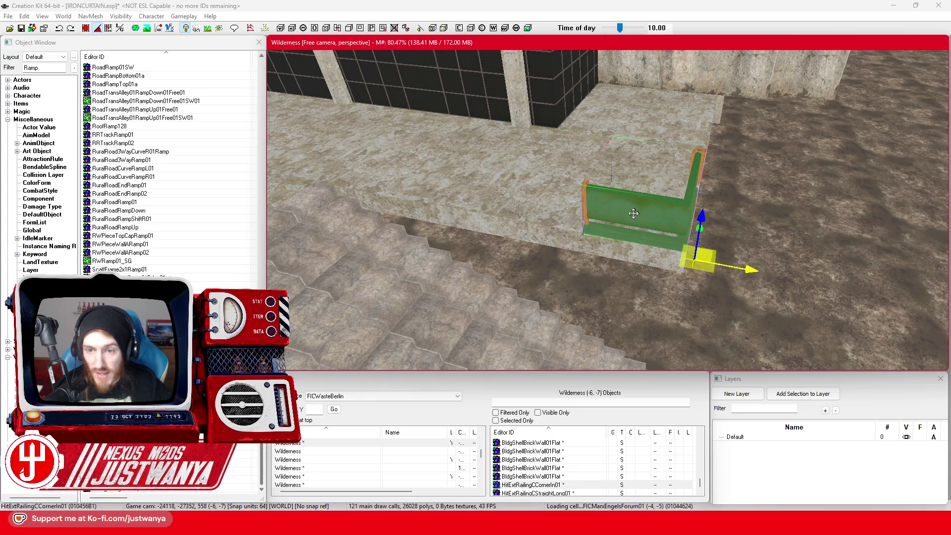
click(401, 241)
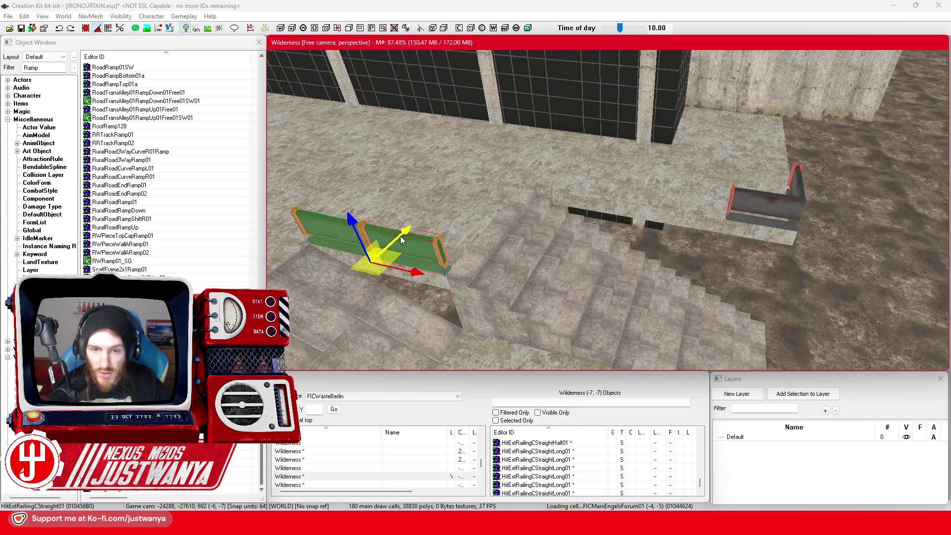
key(ctrl+v)
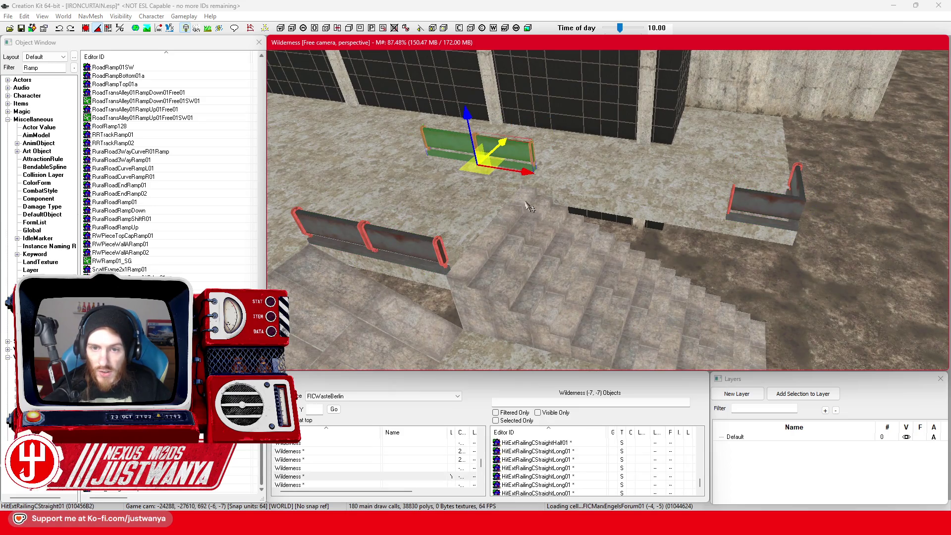
drag(532, 216, 656, 235)
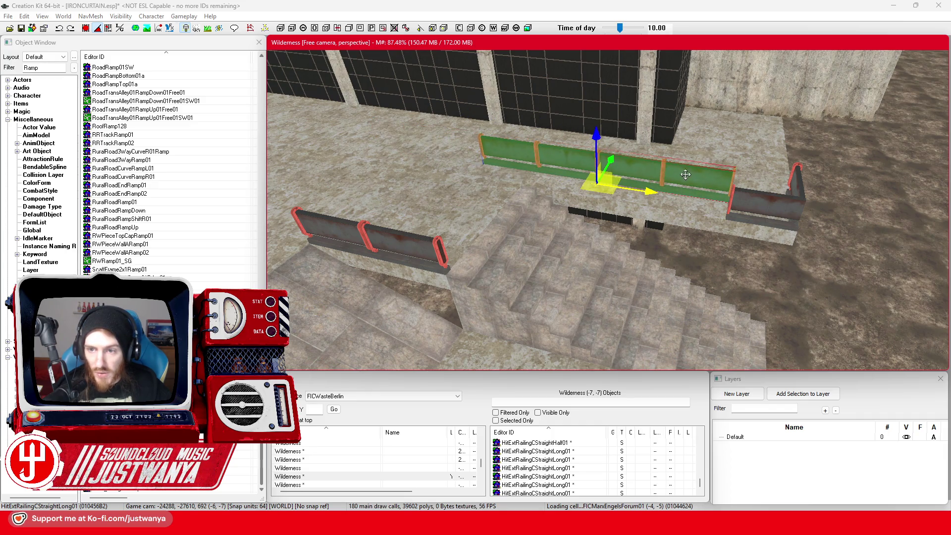
- Rotate the railing copy about 90° and set it against the building's edge
mouse_move(669, 173)
mouse_down()
mouse_move(661, 125)
mouse_move(616, 125)
mouse_up()
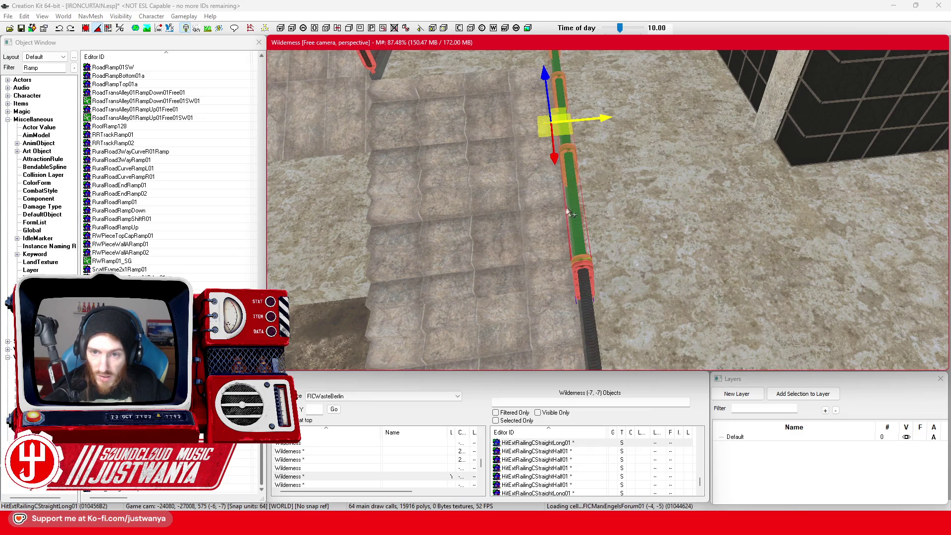
drag(570, 214, 639, 202)
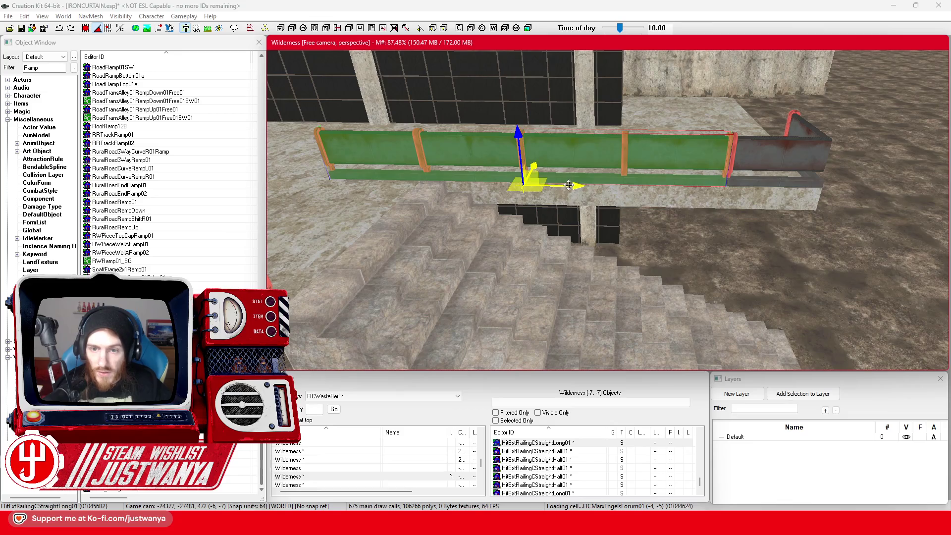
mouse_move(574, 180)
mouse_down()
mouse_move(420, 244)
mouse_move(431, 214)
mouse_move(565, 296)
mouse_up()
key(e)
key(w)
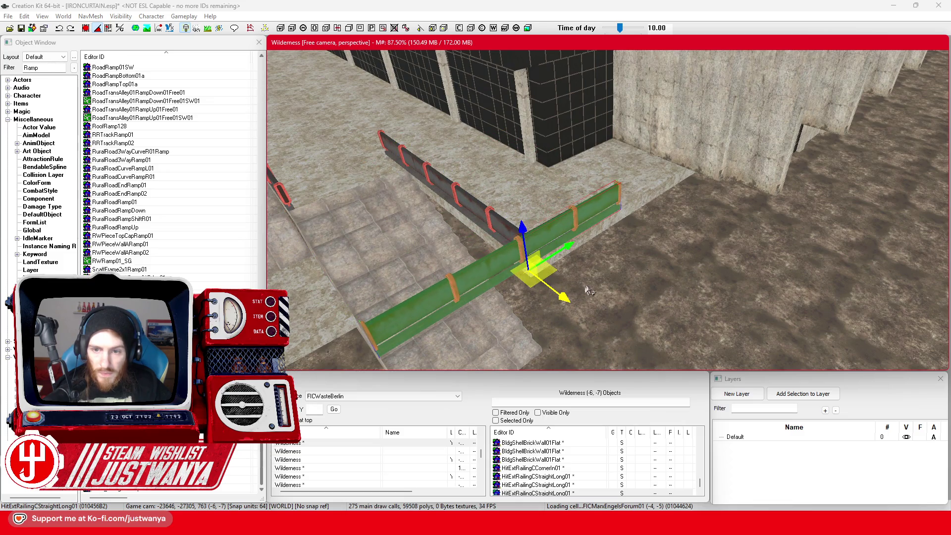
drag(535, 267, 666, 186)
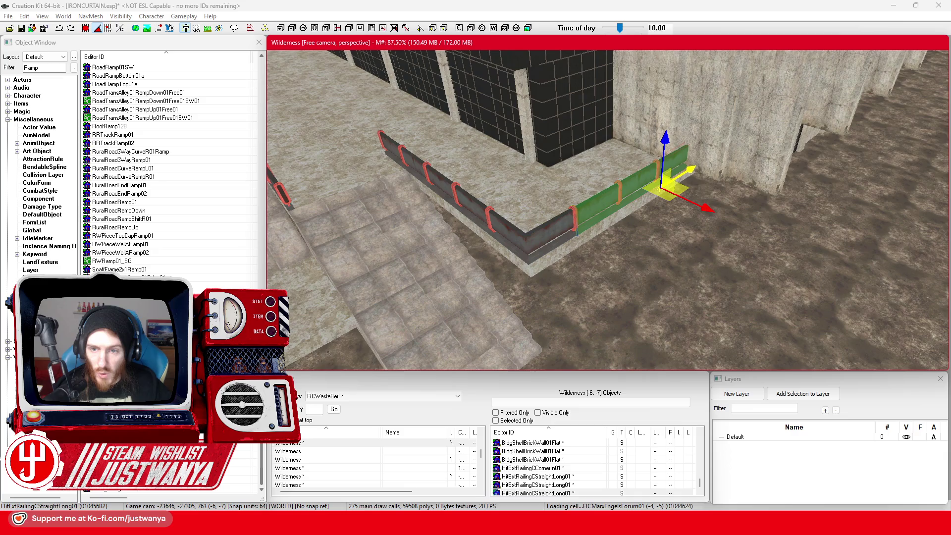
key(shift)
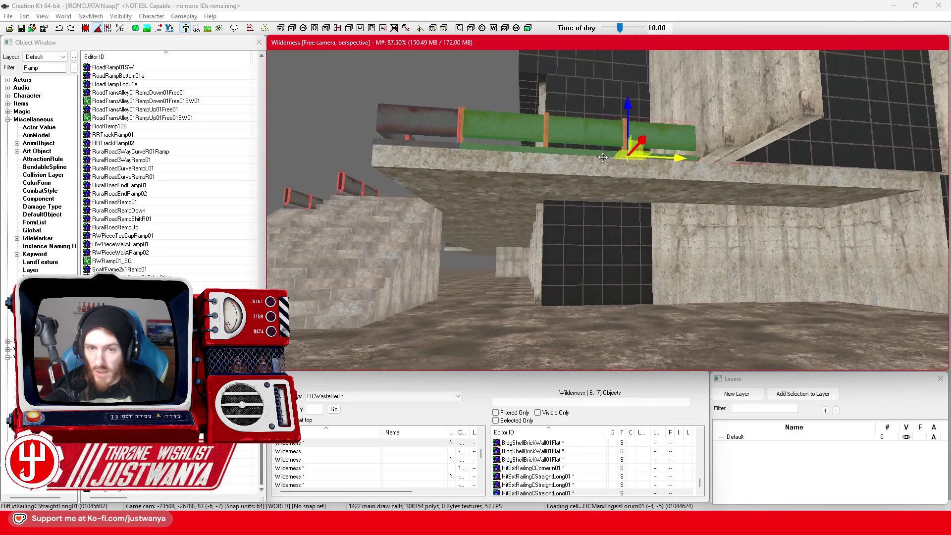
scroll(604, 172, down, 10)
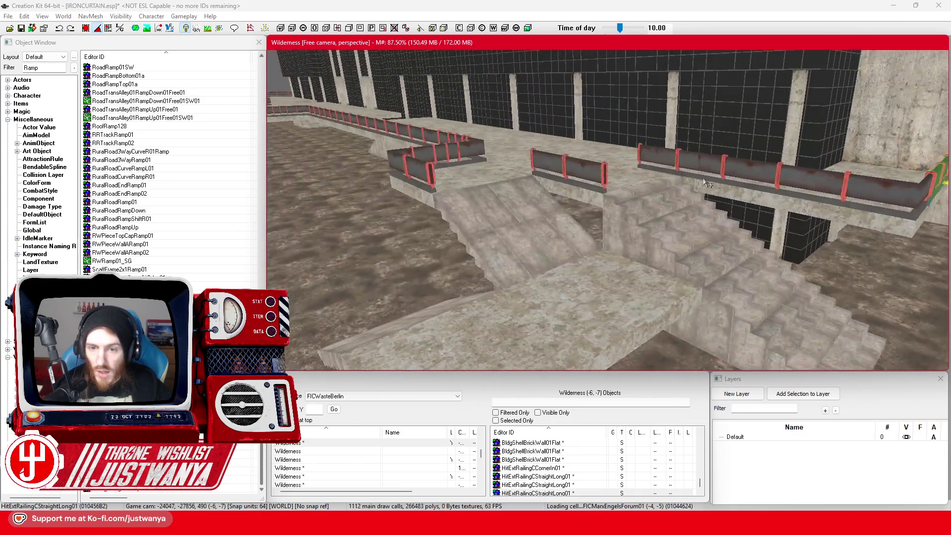
- Move the straight railing toward the stairs and place a raised duplicate right beside it
click(597, 184)
scroll(608, 245, up, 3)
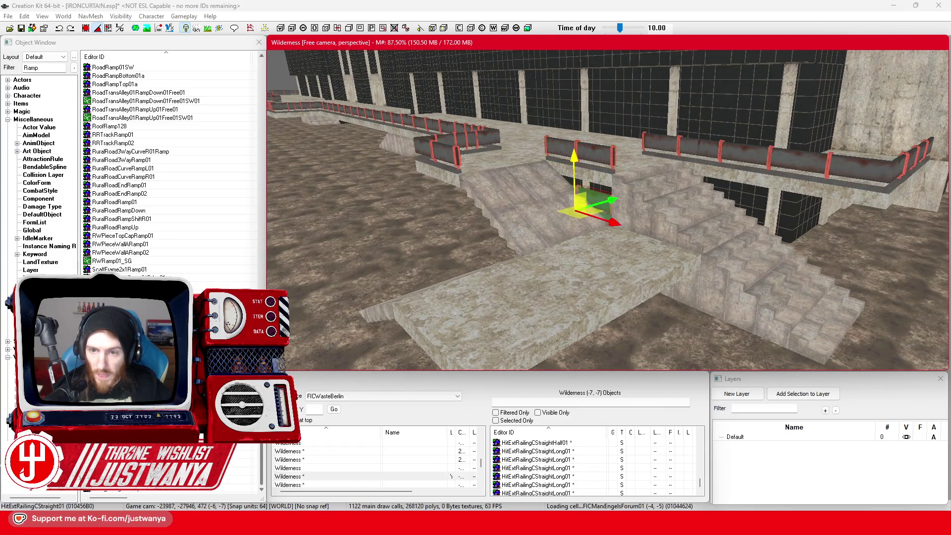
scroll(619, 237, up, 3)
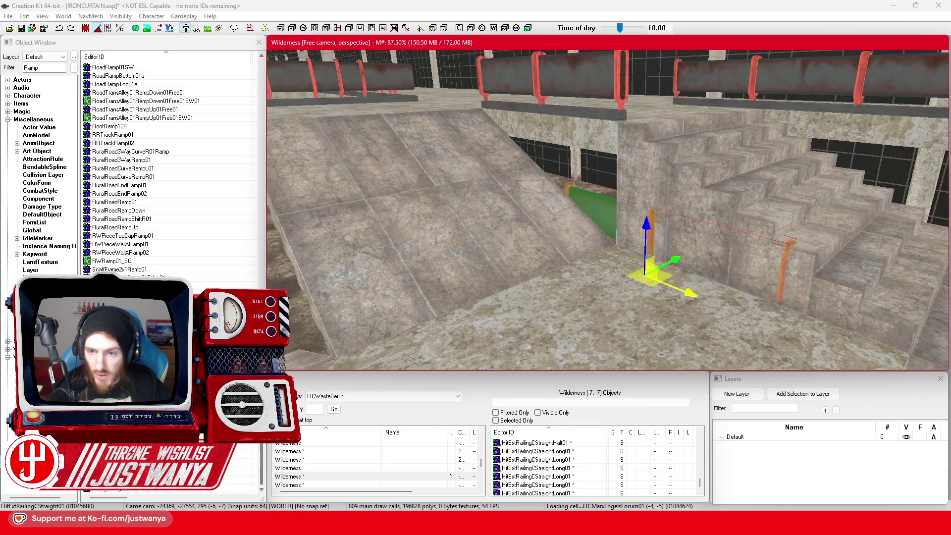
drag(647, 267, 805, 278)
scroll(787, 308, down, 3)
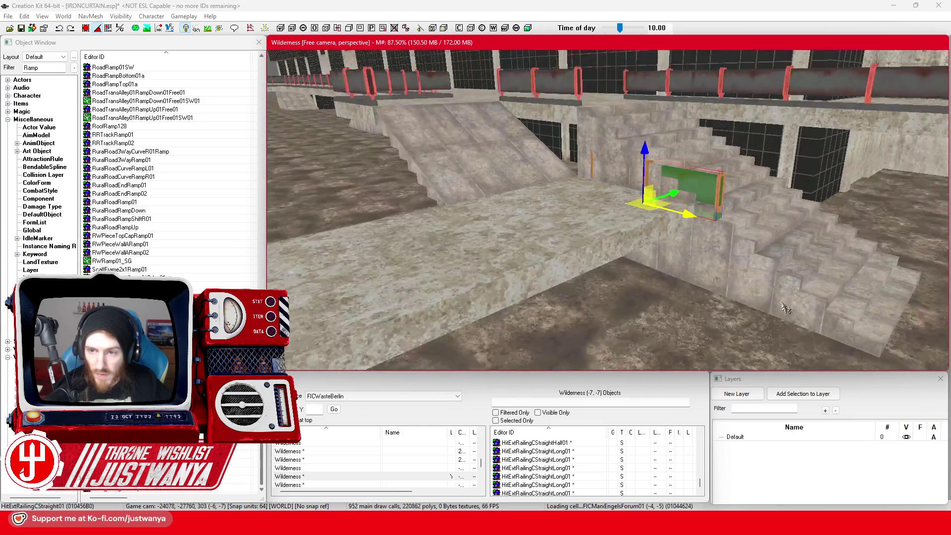
key(e)
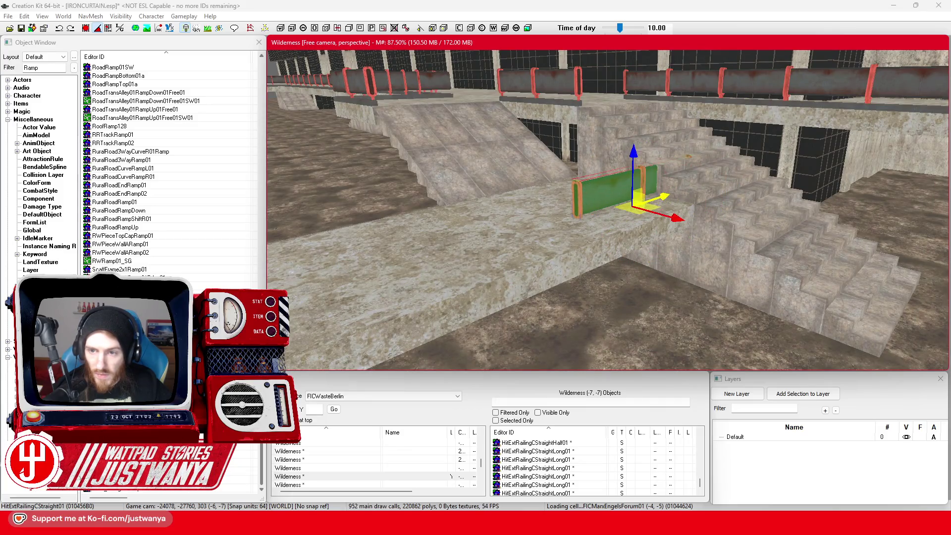
key(ctrl+d)
drag(639, 198, 588, 218)
drag(596, 176, 596, 159)
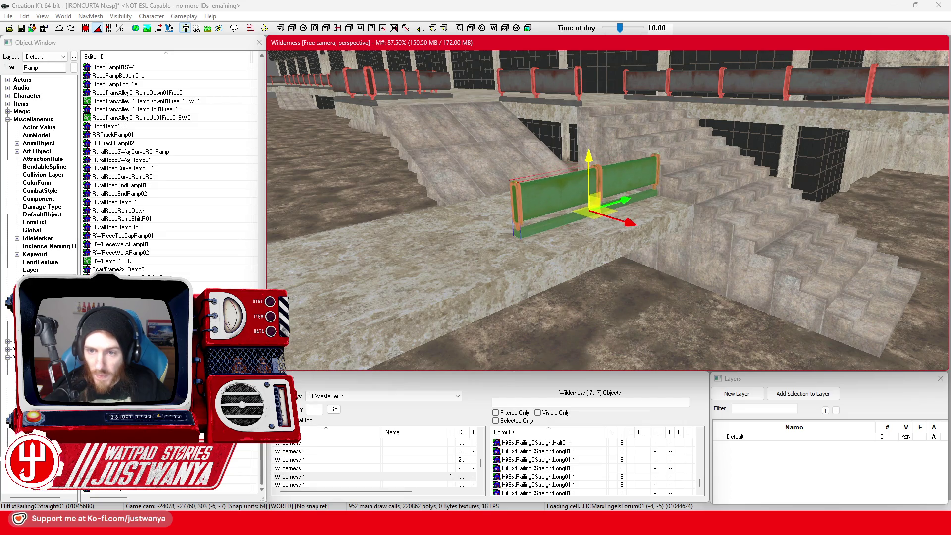
drag(604, 199, 642, 209)
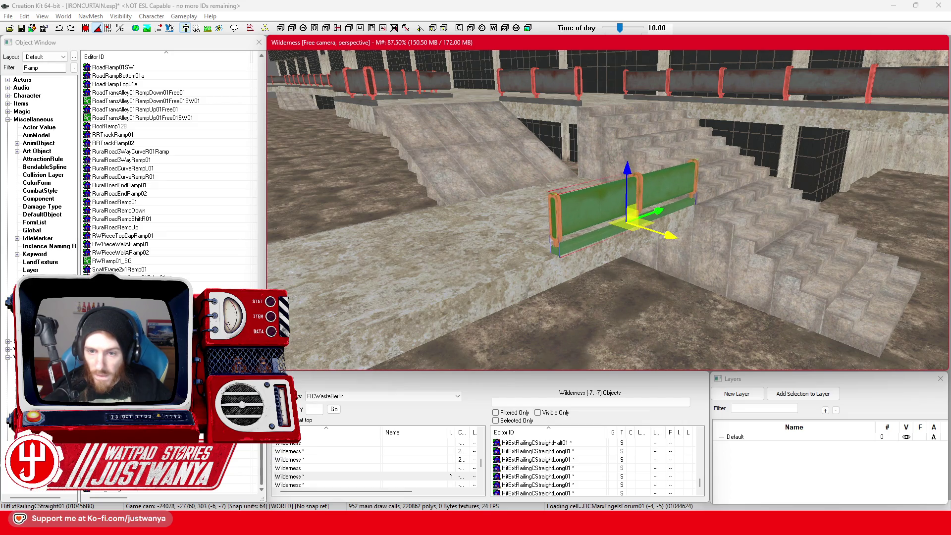
- Bring the top-left corner railing down beside the front railing and align it along the slab
click(345, 91)
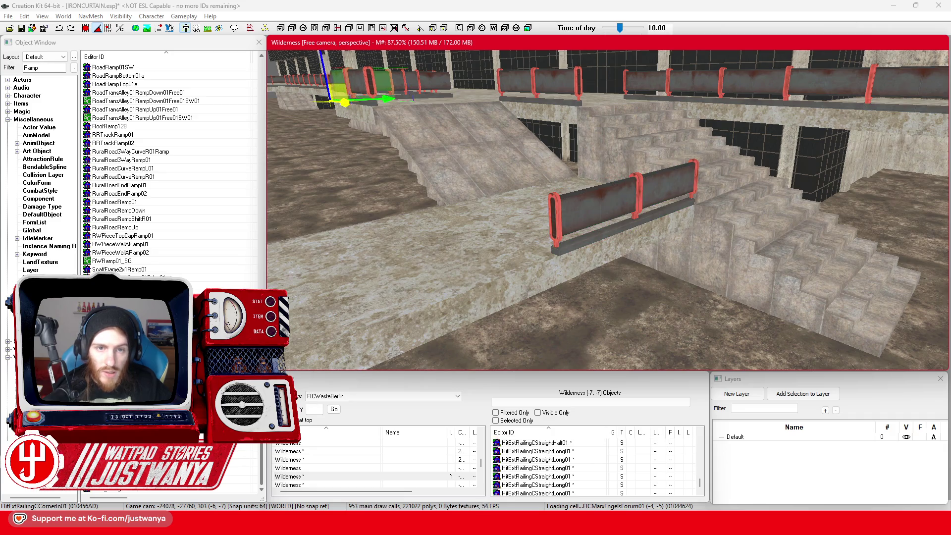
drag(345, 108, 598, 133)
key(w)
drag(506, 99, 527, 206)
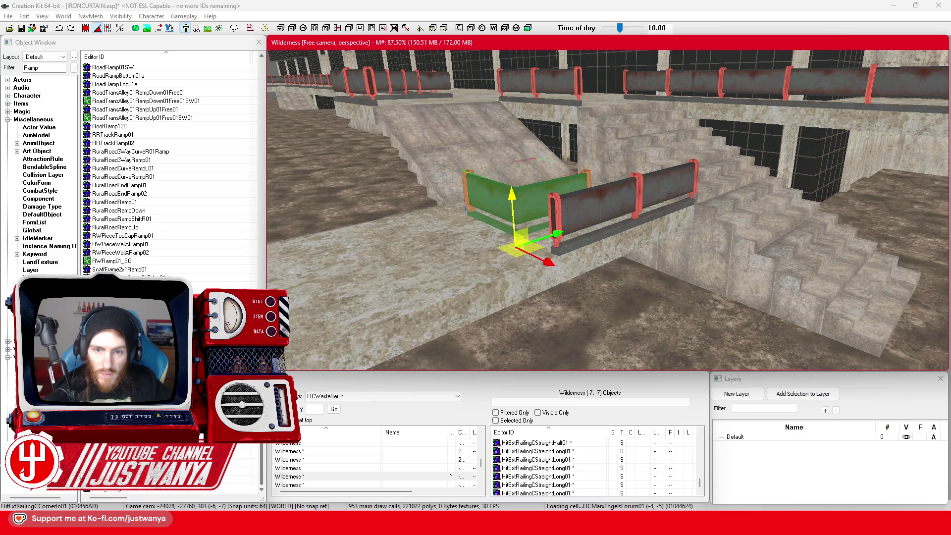
key(f)
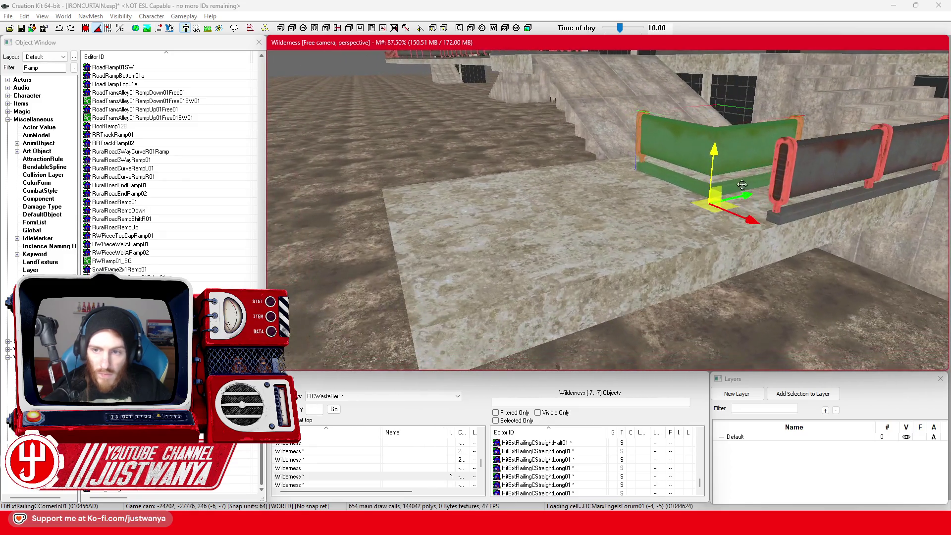
drag(640, 218, 389, 272)
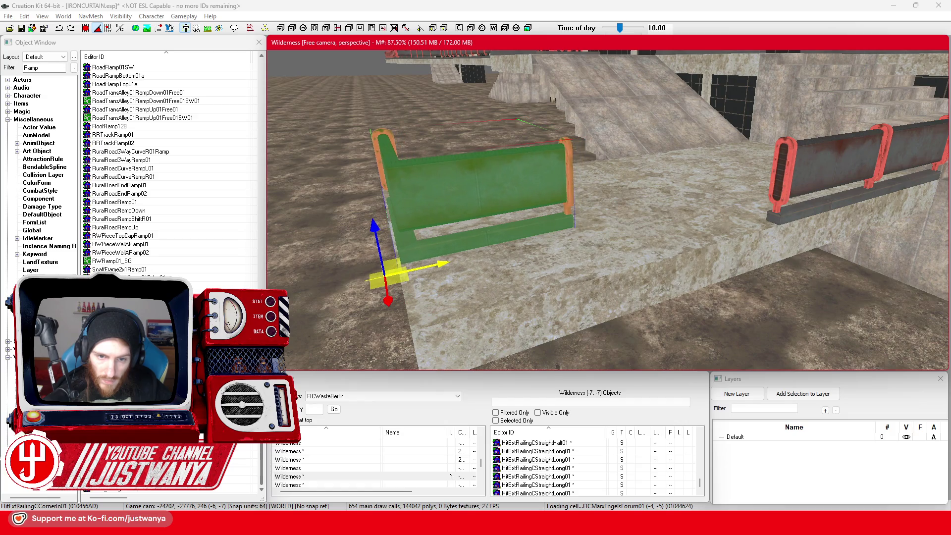
key(shift)
mouse_move(384, 278)
mouse_down()
mouse_move(477, 280)
mouse_move(493, 293)
mouse_up()
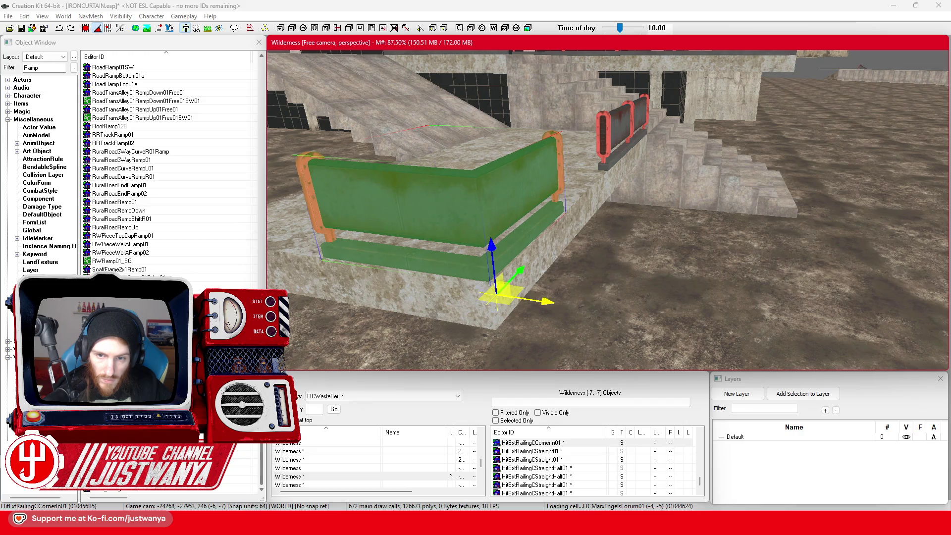
key(shift)
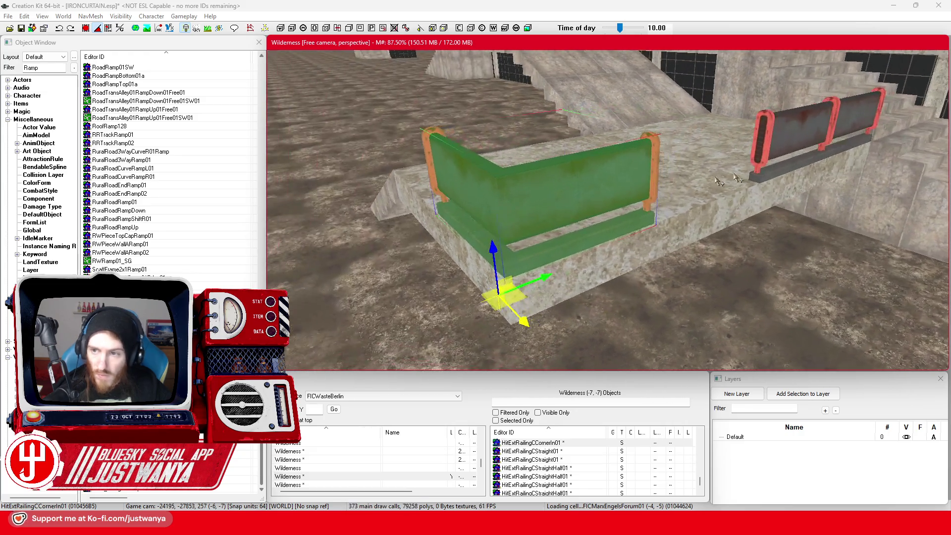
- Slide the red straight railing left, then move and rotate the corner piece onto the slab edge
click(785, 145)
key(shift)
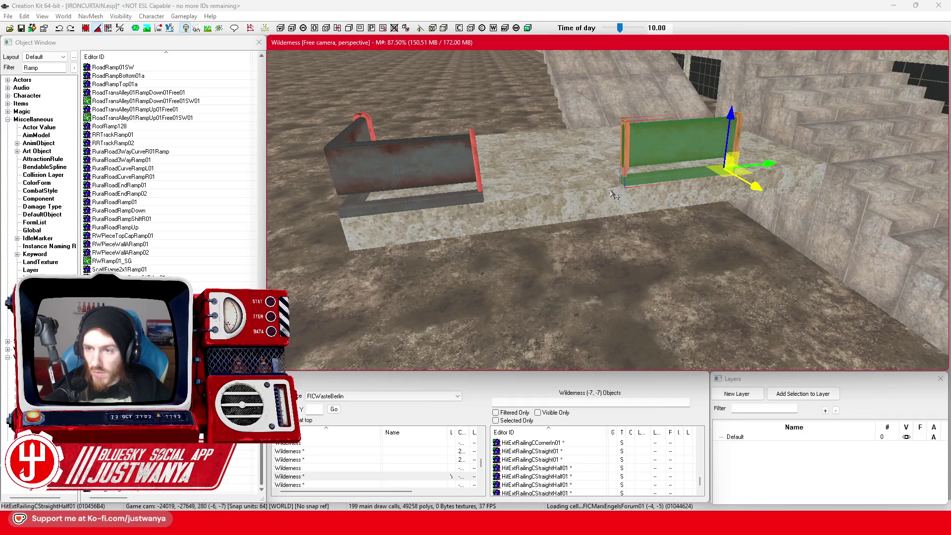
drag(767, 166, 654, 178)
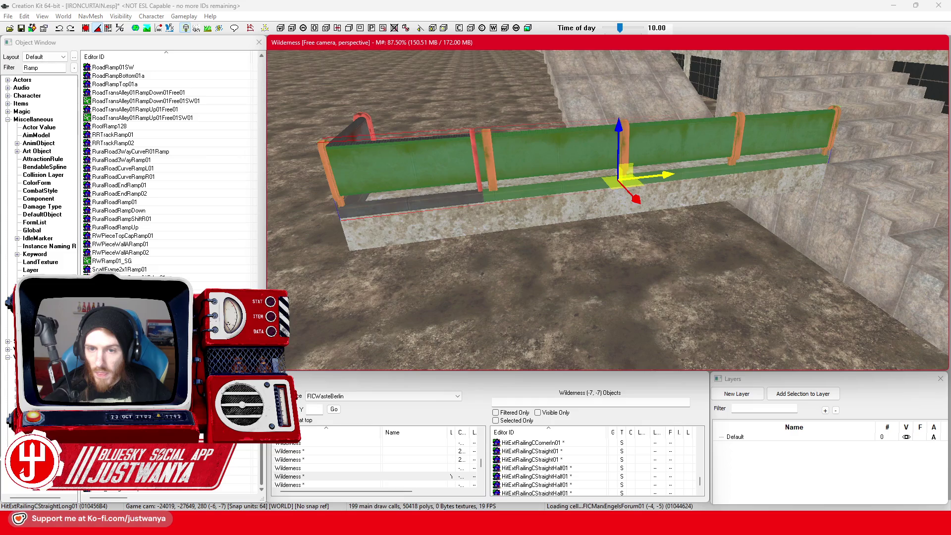
key(shift)
click(668, 259)
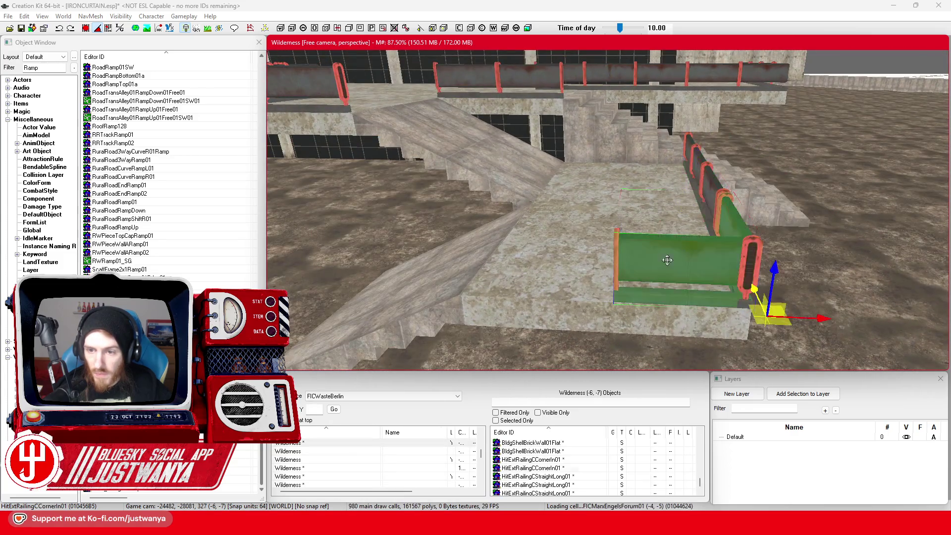
mouse_move(803, 317)
mouse_down()
mouse_move(575, 317)
mouse_move(588, 322)
mouse_up()
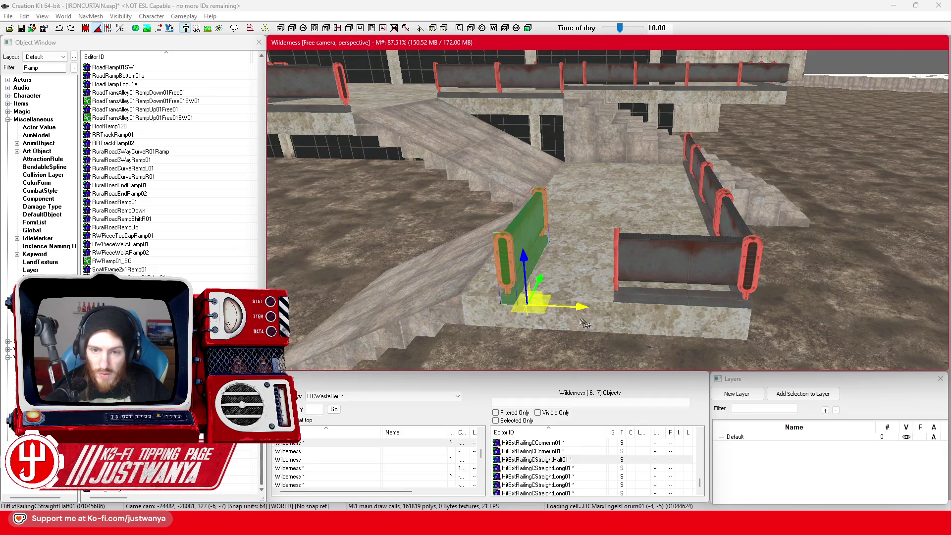
drag(533, 341, 547, 350)
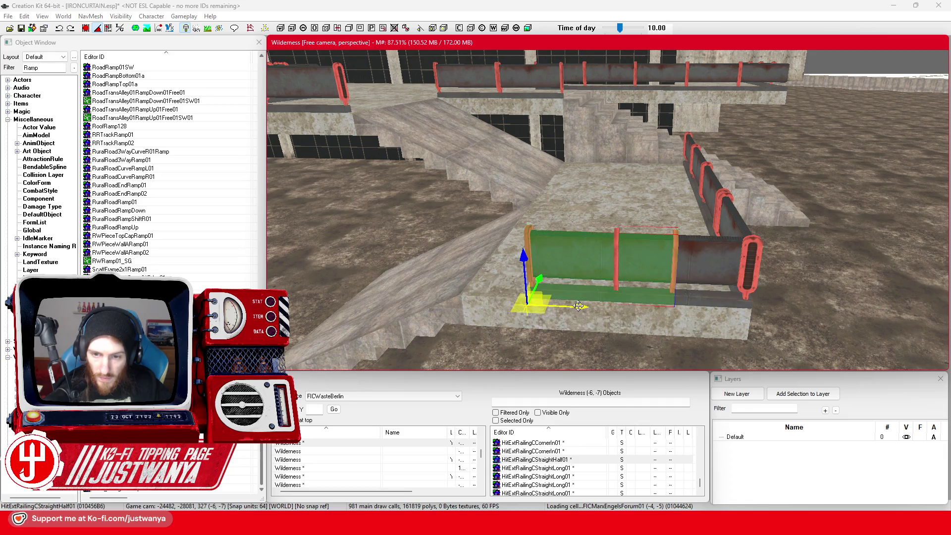
- Turn and zoom the camera to face the building's dark glass wall under the walkway
scroll(783, 89, down, 10)
mouse_move(456, 208)
mouse_down()
mouse_move(524, 257)
mouse_move(673, 231)
mouse_up()
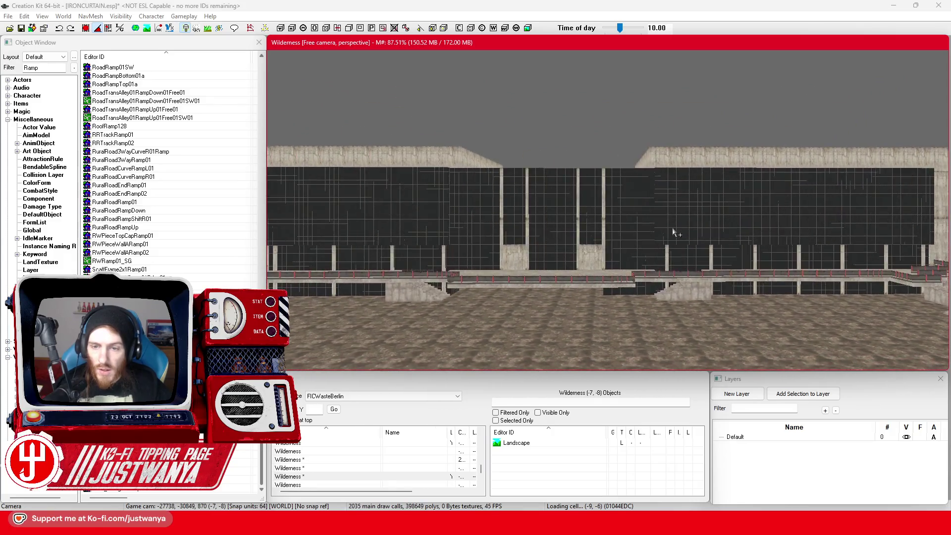
scroll(674, 232, down, 6)
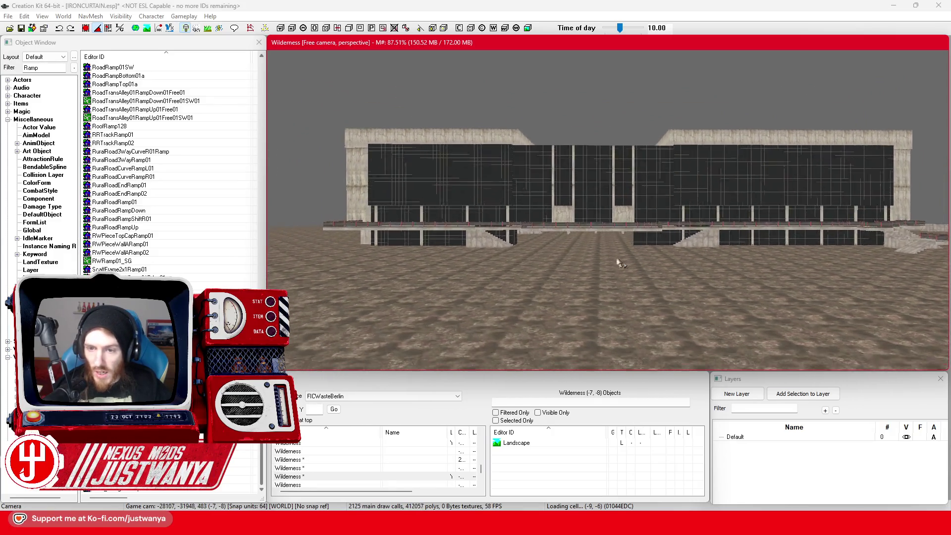
scroll(616, 261, up, 8)
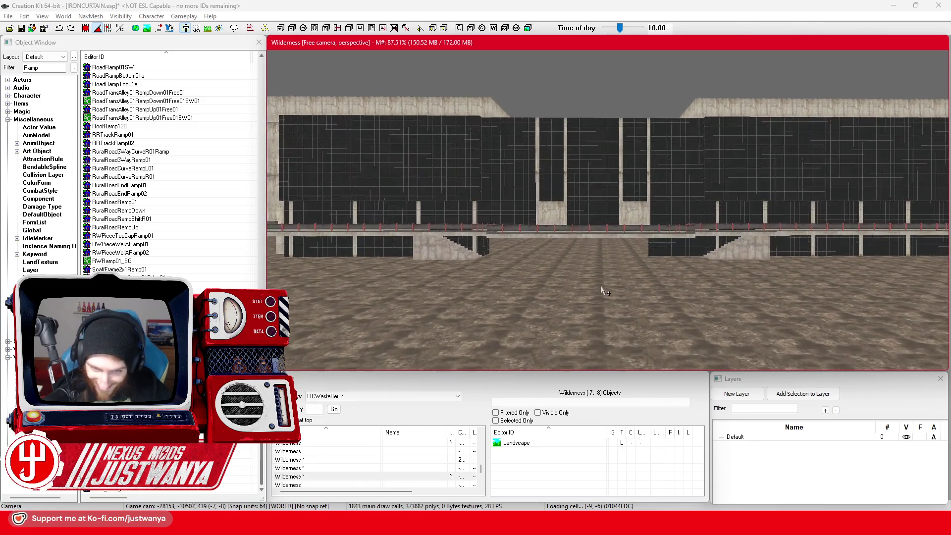
scroll(604, 291, up, 8)
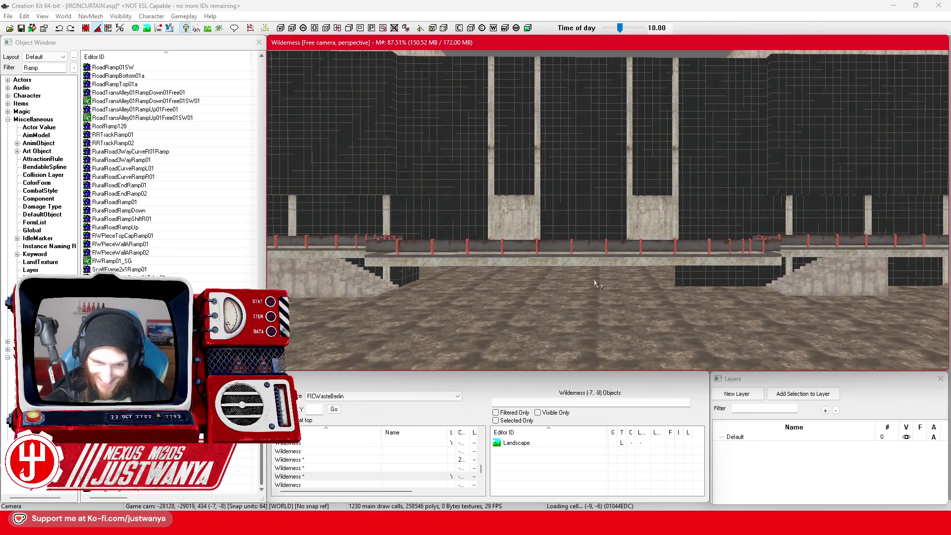
scroll(596, 283, up, 10)
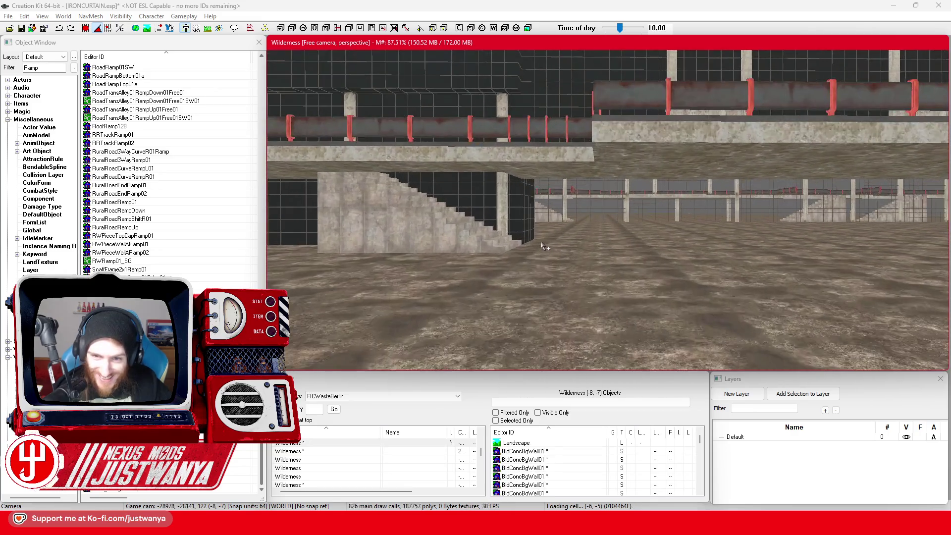
scroll(544, 246, up, 6)
- Select the BldGlassSolid01 wall panel under the walkway and set the gizmo to move mode
click(507, 213)
scroll(441, 236, up, 4)
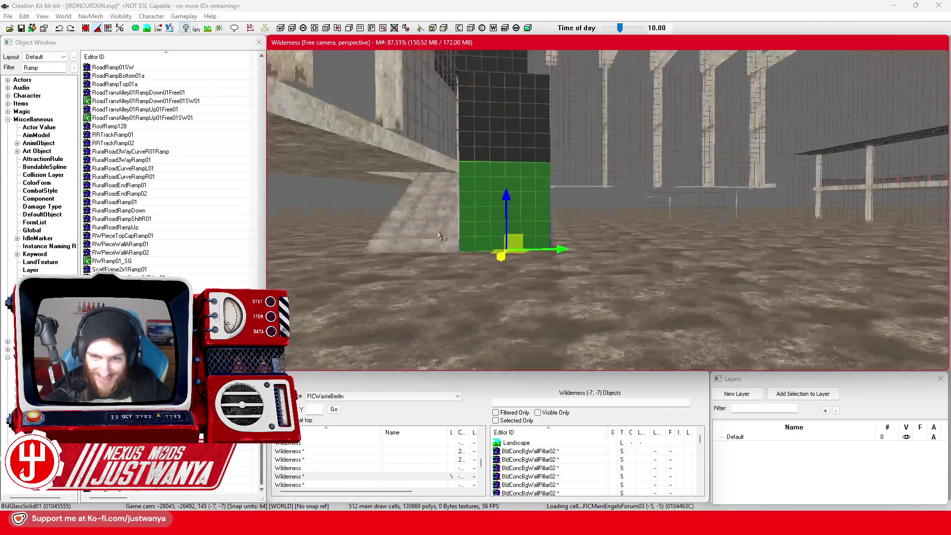
scroll(441, 236, down, 5)
key(2)
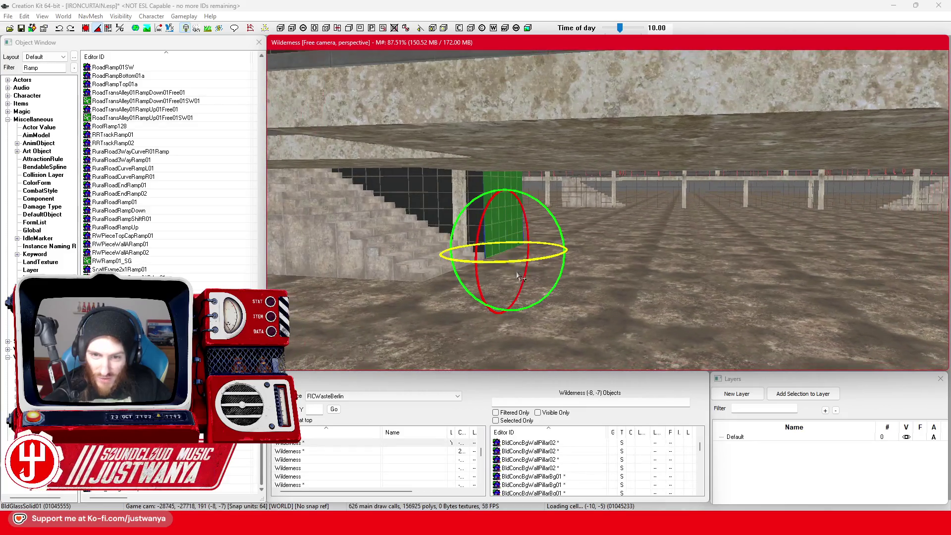
scroll(508, 258, up, 5)
key(1)
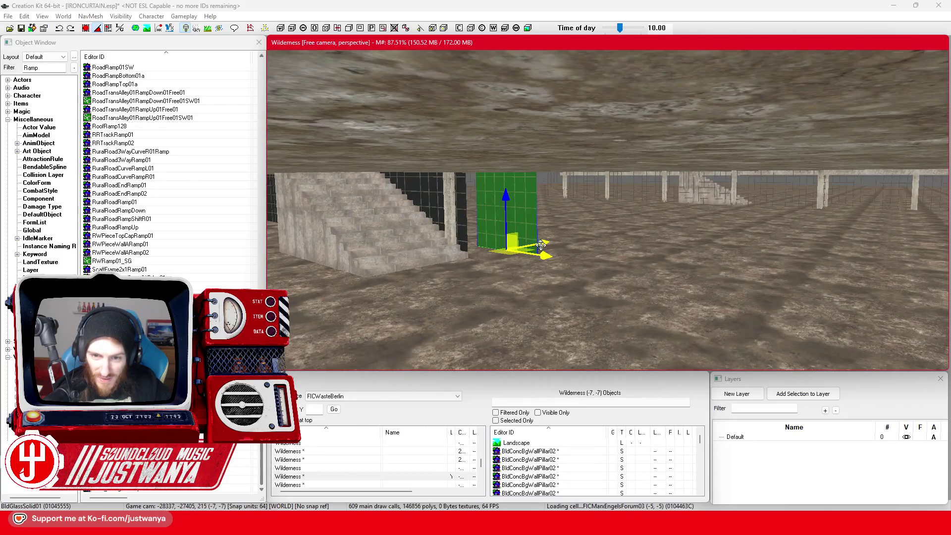
click(84, 29)
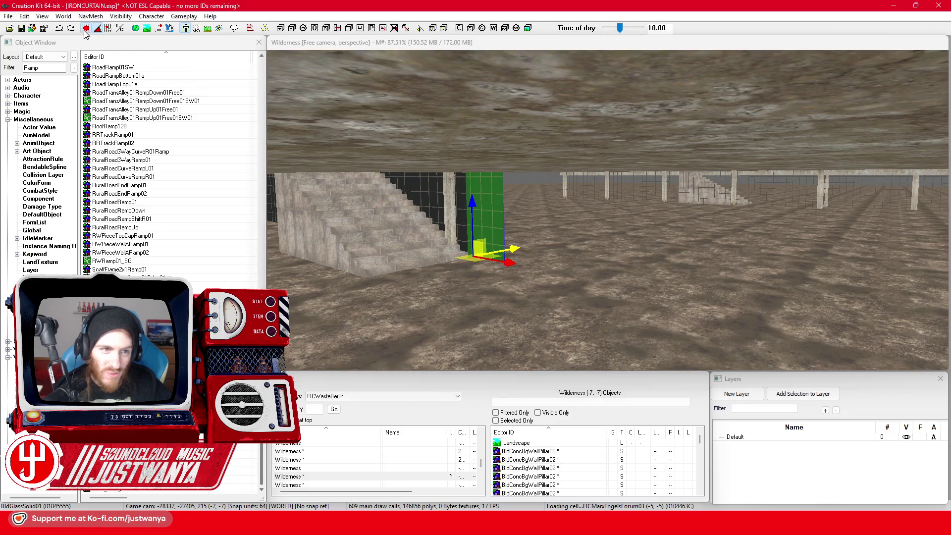
click(516, 261)
scroll(515, 261, down, 3)
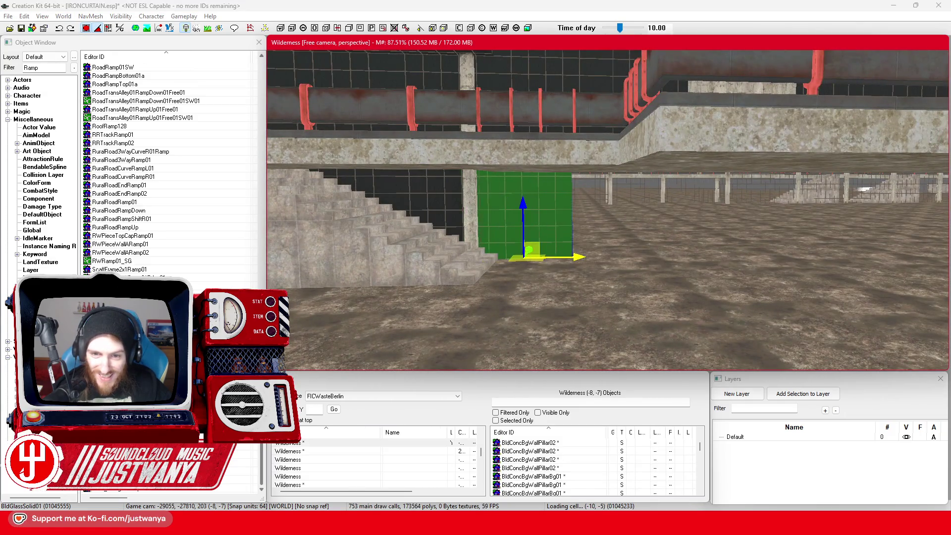
scroll(485, 272, down, 5)
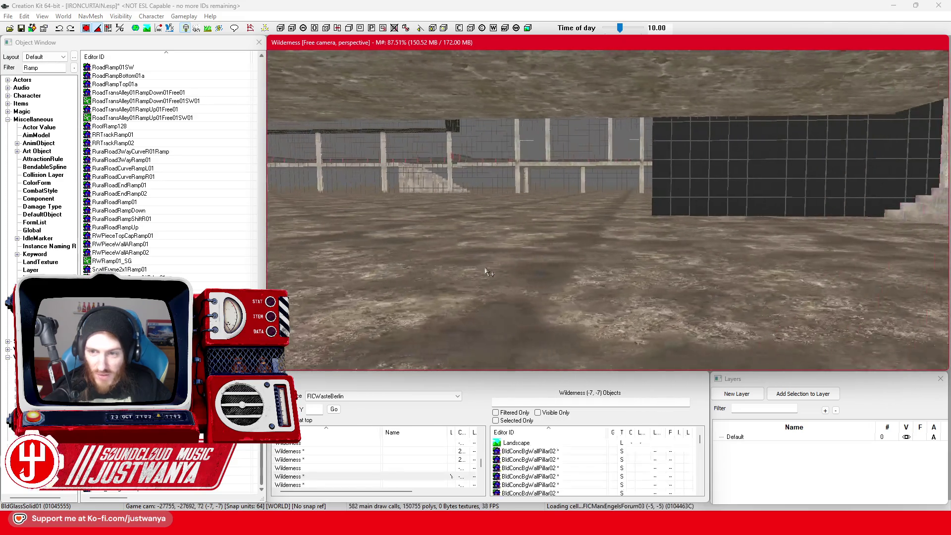
- Shift the glass wall panel right along the wall by its own width
click(675, 206)
scroll(679, 213, down, 3)
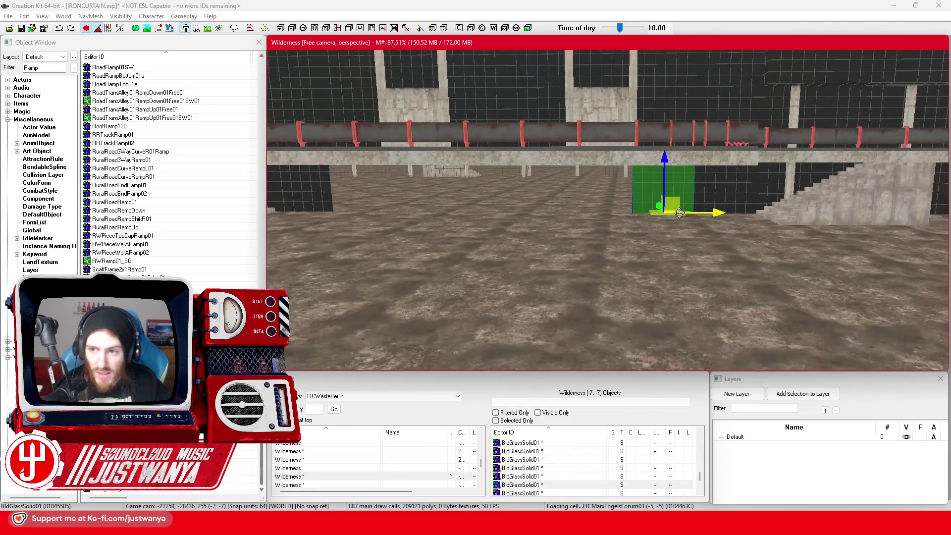
scroll(679, 213, down, 3)
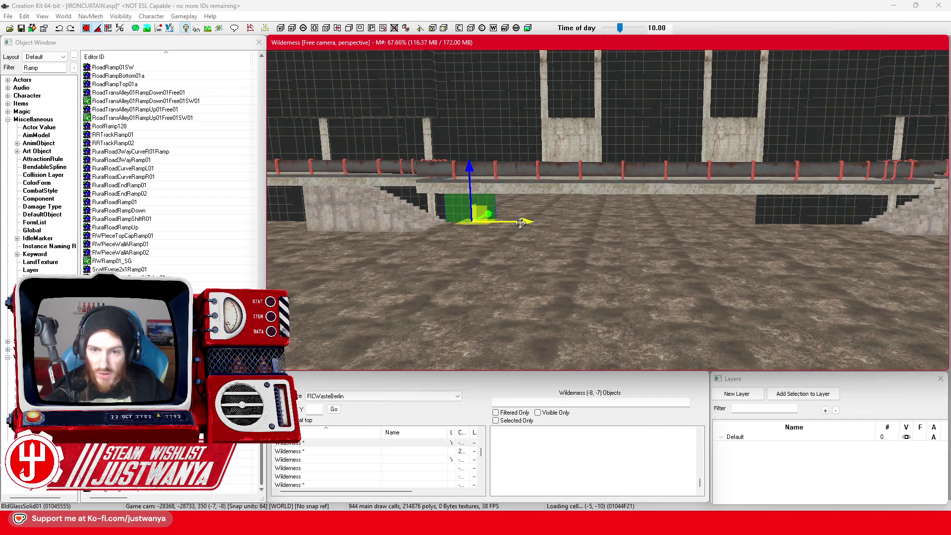
drag(520, 225, 584, 224)
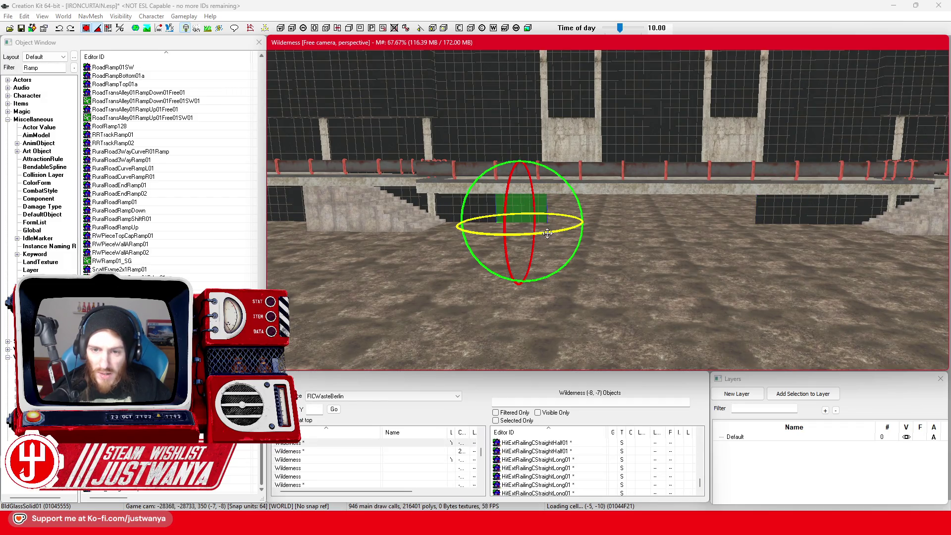
mouse_move(604, 222)
mouse_down()
mouse_move(631, 217)
mouse_move(462, 216)
mouse_move(507, 222)
mouse_up()
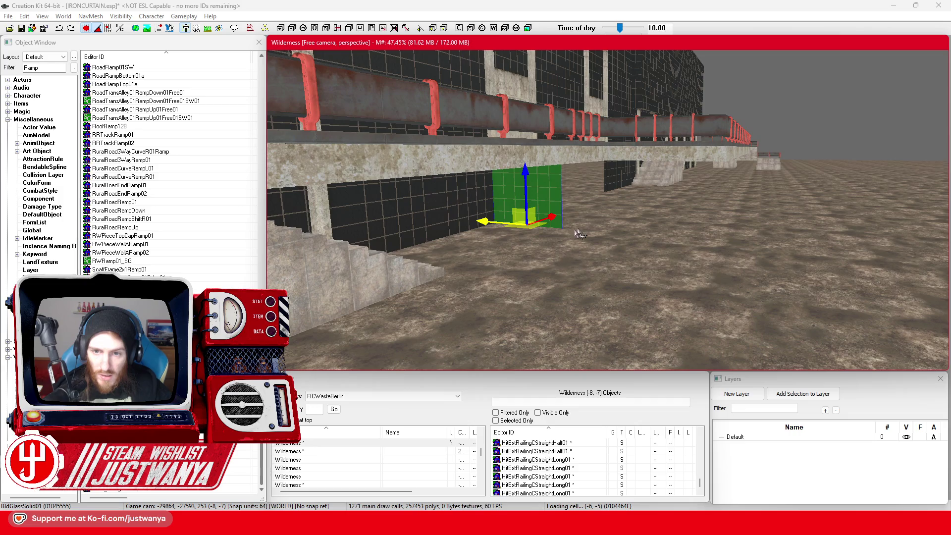
key(w)
mouse_move(495, 218)
mouse_down()
mouse_move(603, 242)
mouse_move(576, 243)
mouse_up()
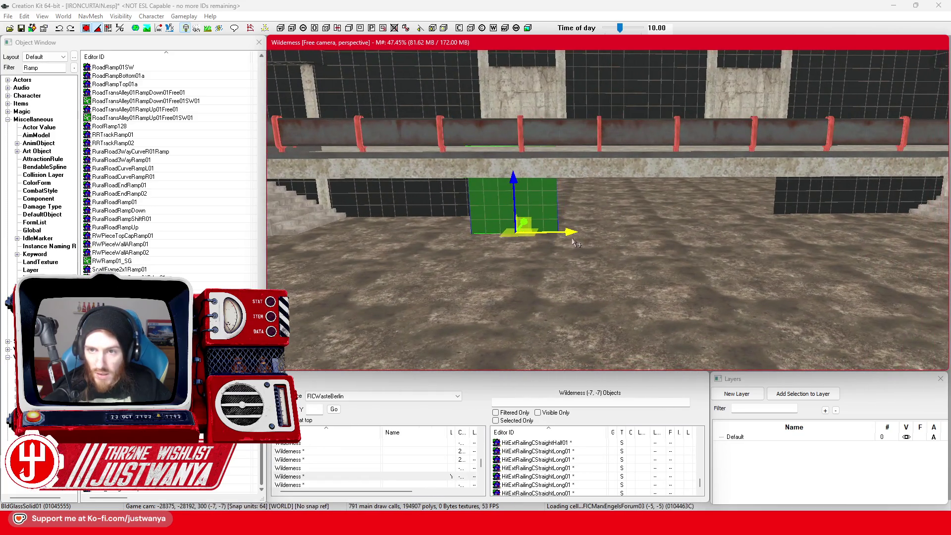
drag(516, 213, 602, 213)
- Move a second wall panel together with the first one to the right, then reselect the single panel
ctrl+click(545, 219)
drag(546, 219, 733, 223)
scroll(735, 227, up, 2)
scroll(736, 227, down, 2)
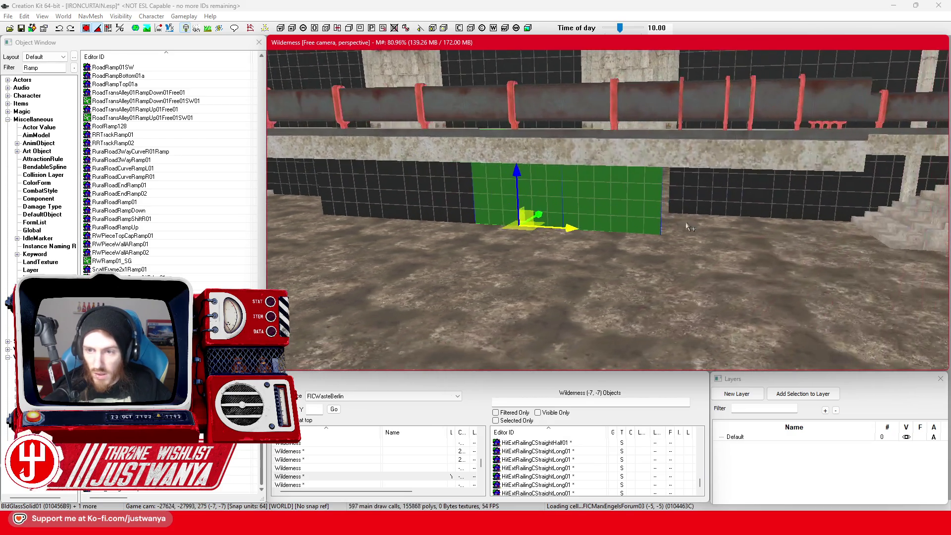
click(659, 223)
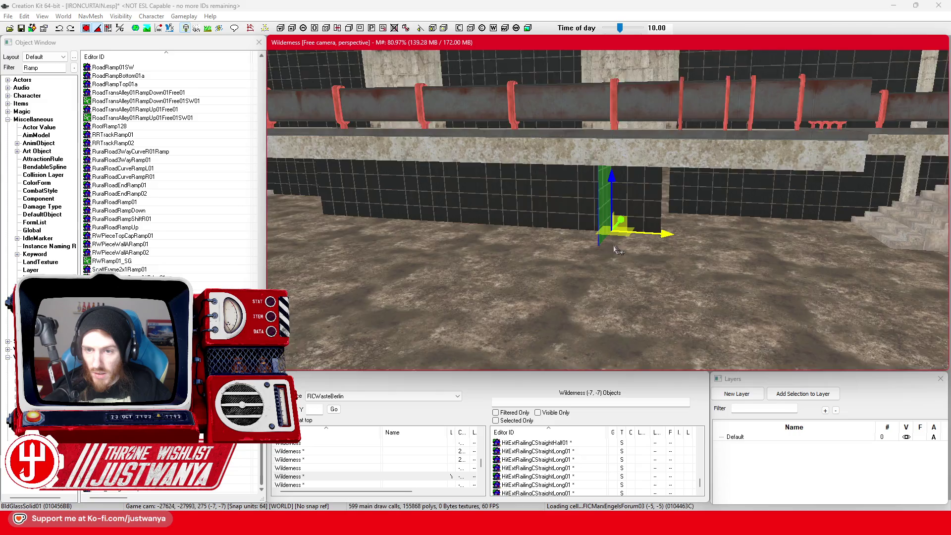
scroll(616, 250, up, 1)
key(shift)
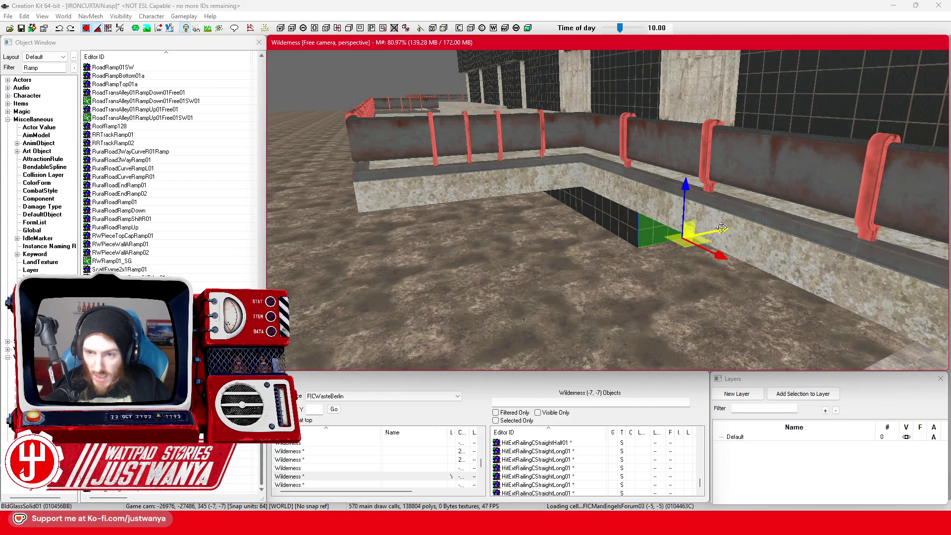
key(shift)
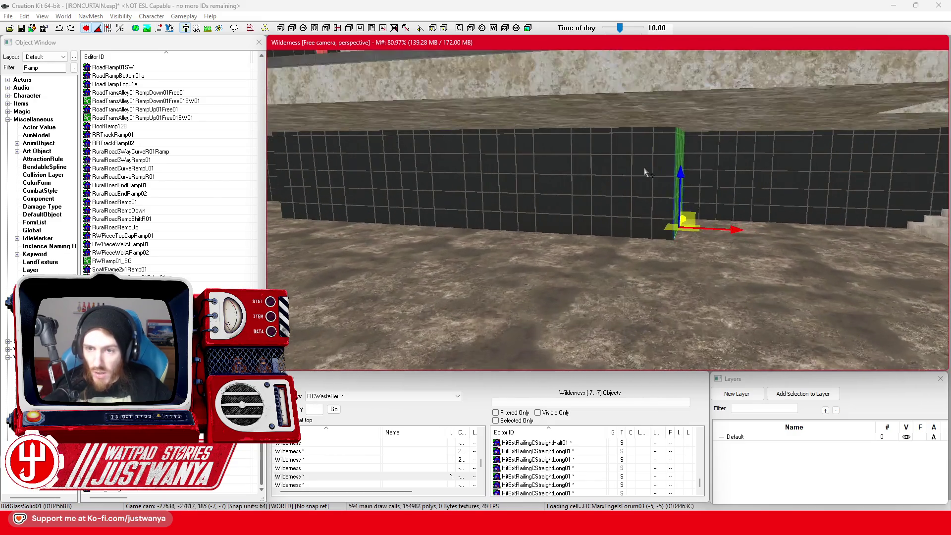
scroll(645, 172, up, 3)
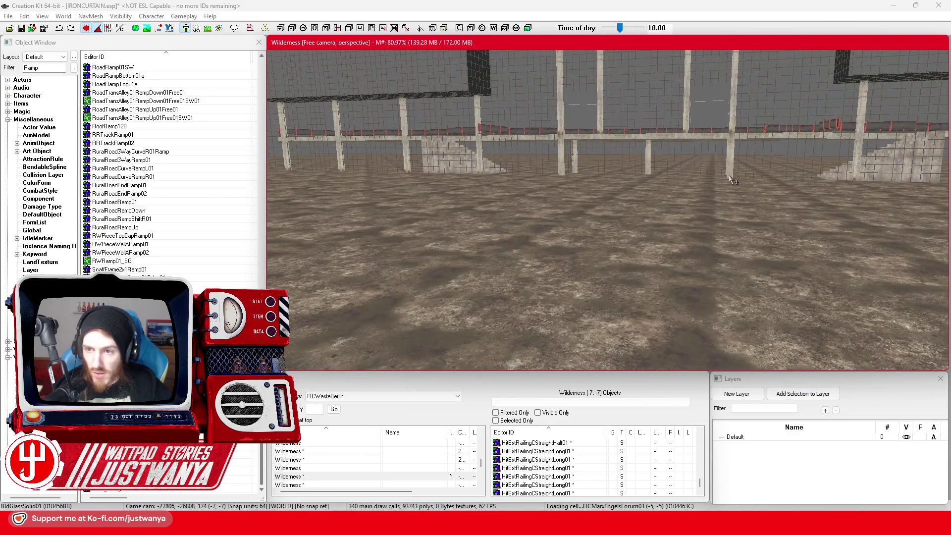
key(shift)
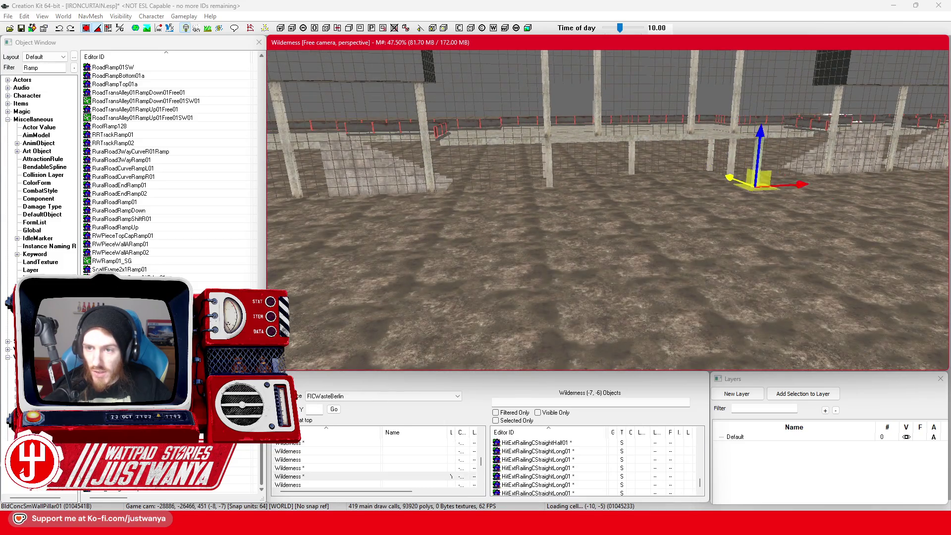
- Slide the BldConcSmWallPillar01 pillars left along the building wall and zoom the camera out
scroll(879, 236, up, 5)
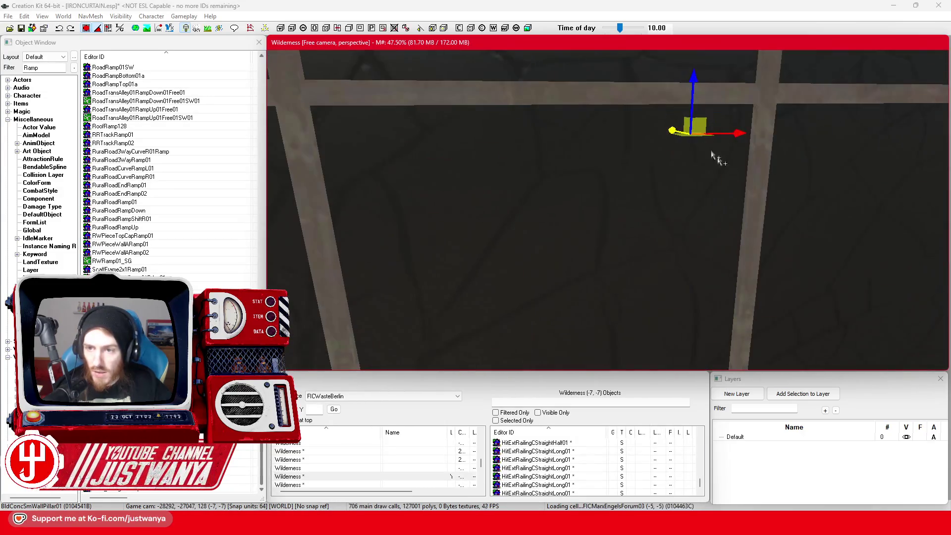
scroll(672, 120, down, 5)
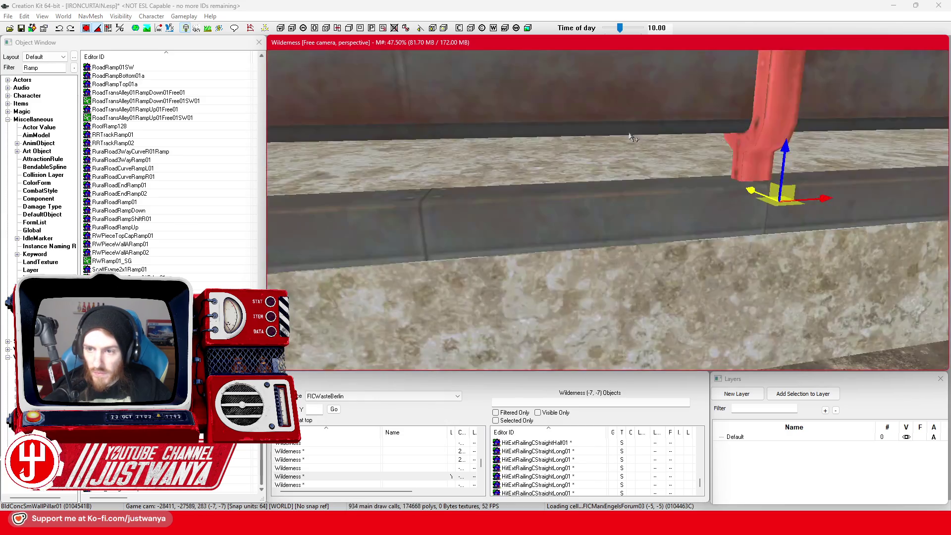
key(ctrl+z)
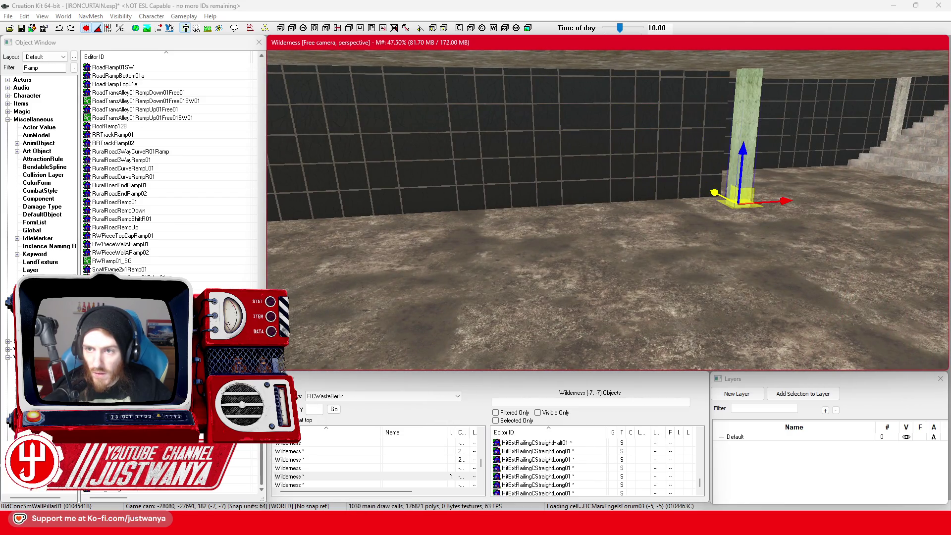
click(736, 95)
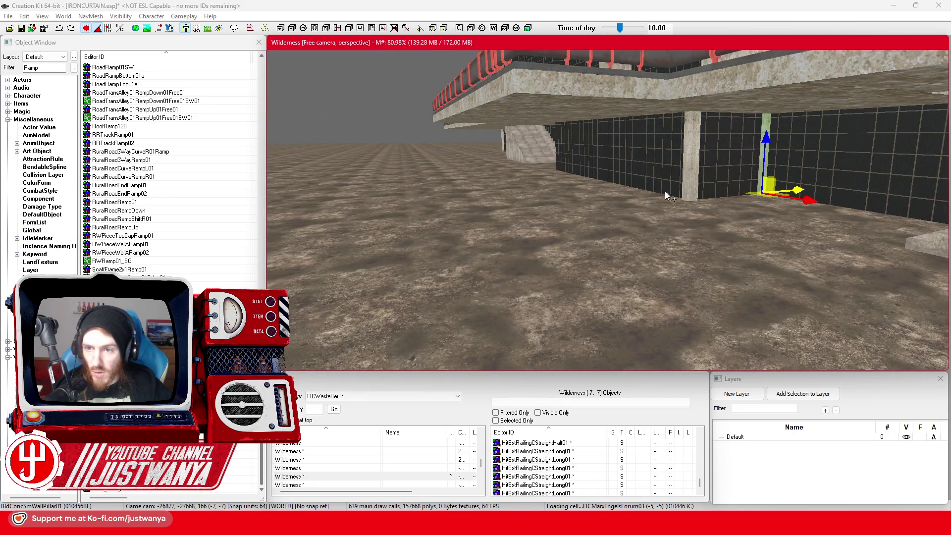
click(694, 186)
mouse_move(785, 214)
mouse_down()
mouse_move(632, 186)
mouse_move(664, 184)
mouse_up()
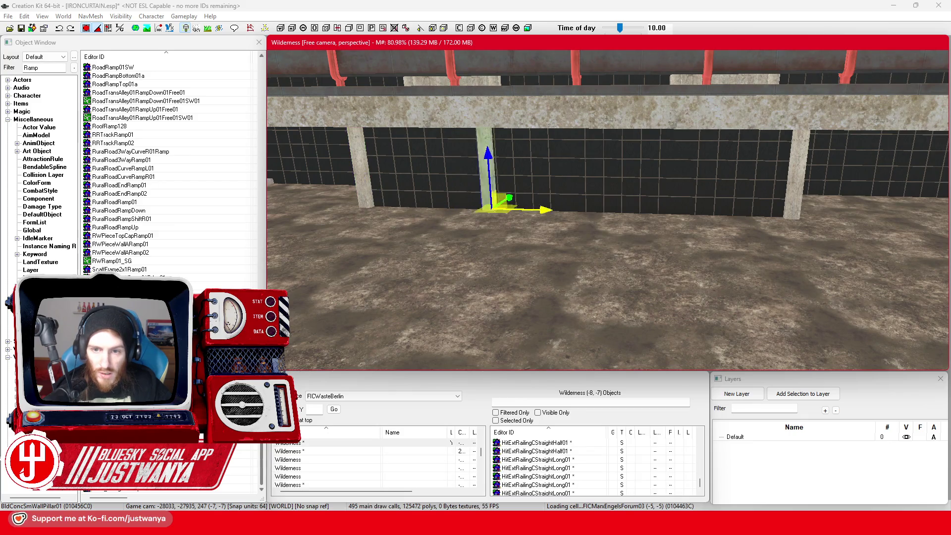
scroll(625, 210, down, 10)
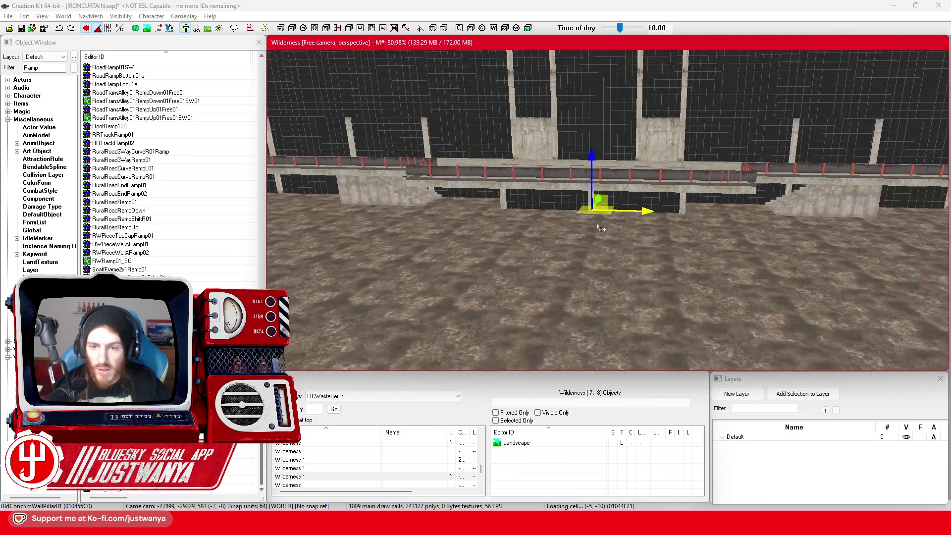
scroll(607, 221, down, 10)
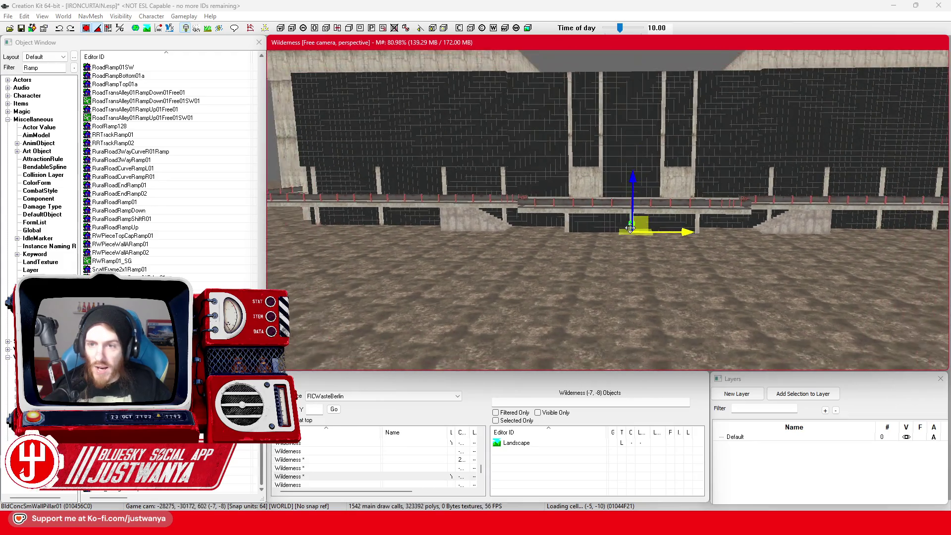
scroll(620, 89, down, 10)
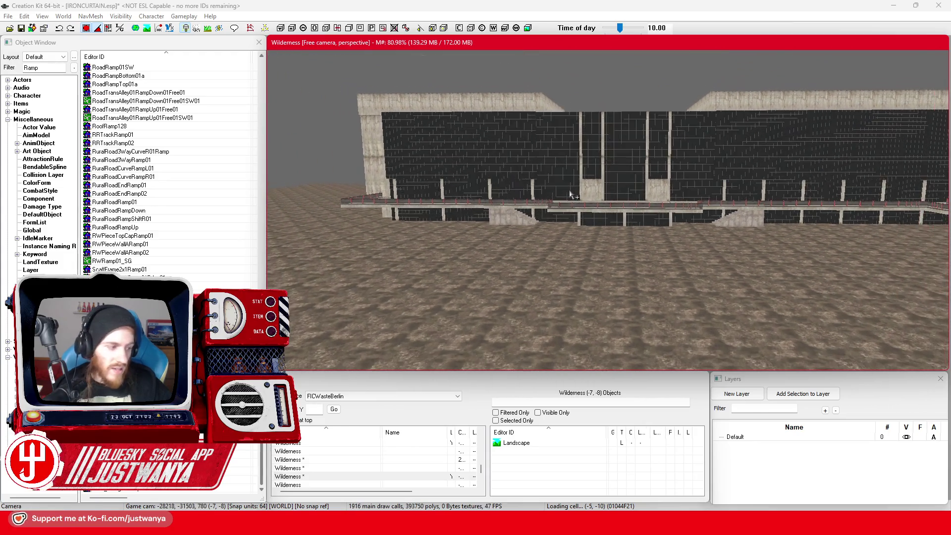
scroll(617, 190, down, 10)
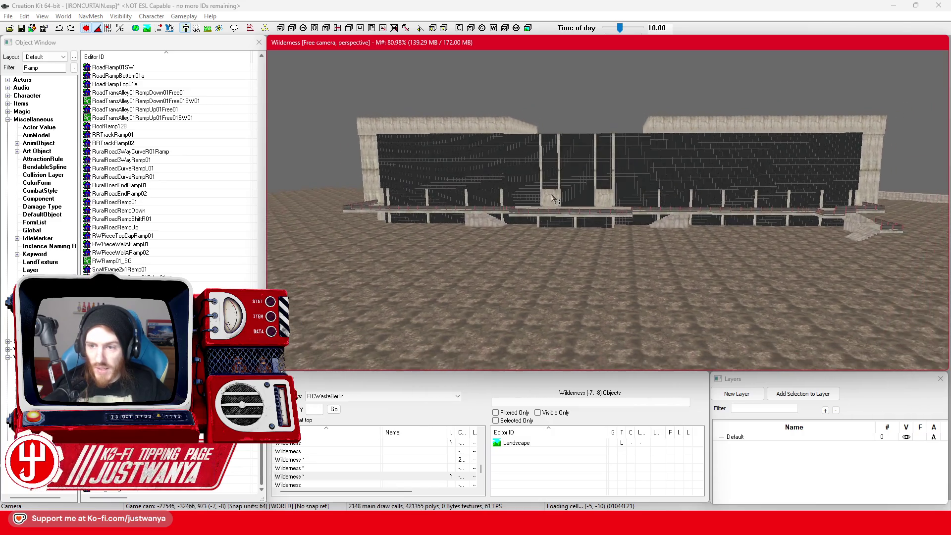
drag(619, 103, 456, 100)
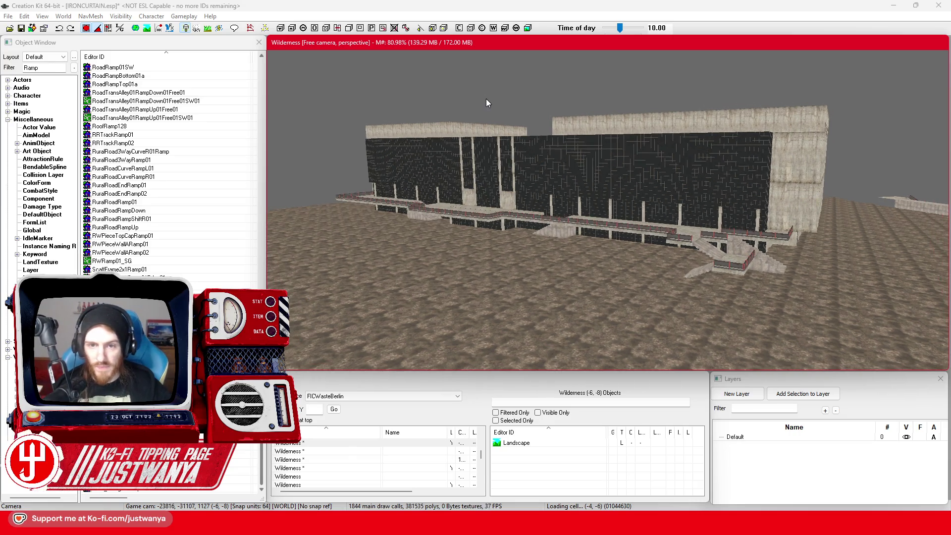
scroll(483, 97, up, 5)
scroll(457, 99, up, 6)
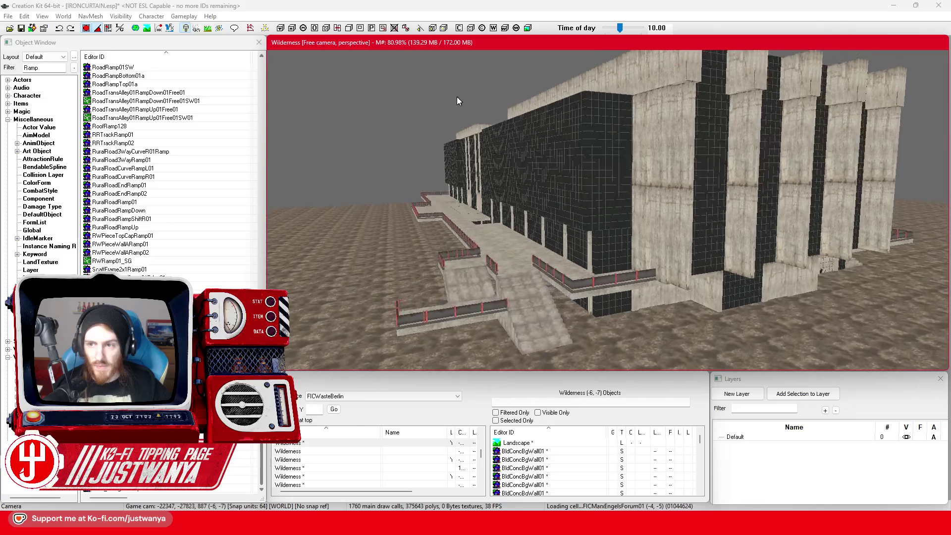
scroll(454, 99, down, 10)
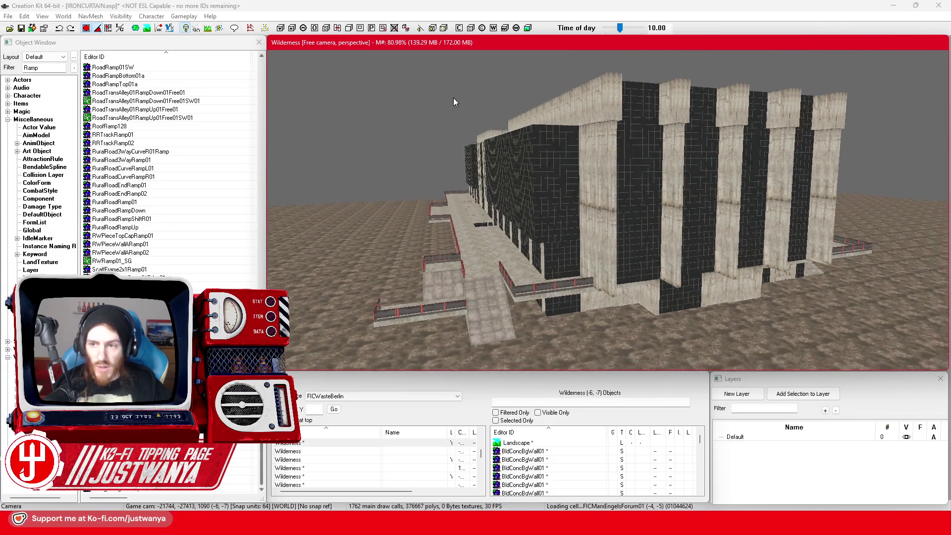
scroll(513, 120, down, 8)
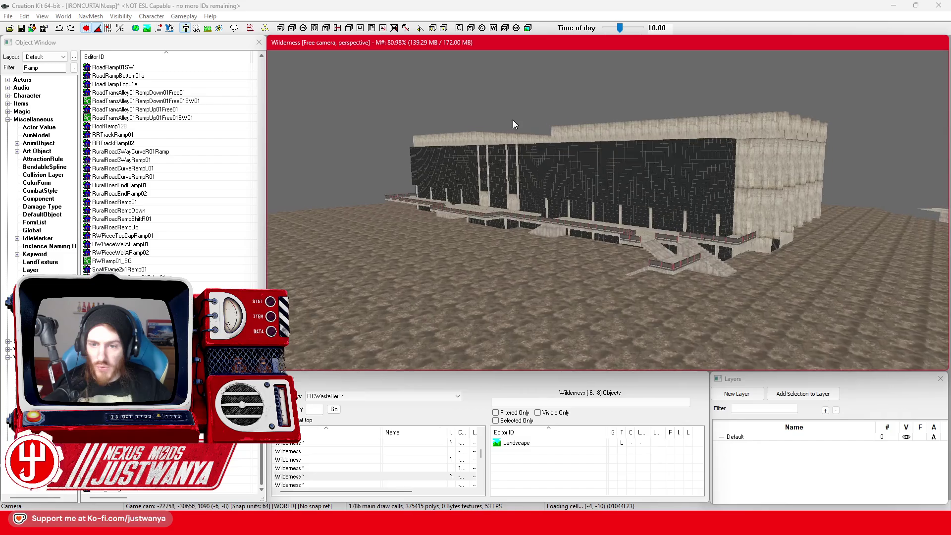
scroll(558, 135, down, 8)
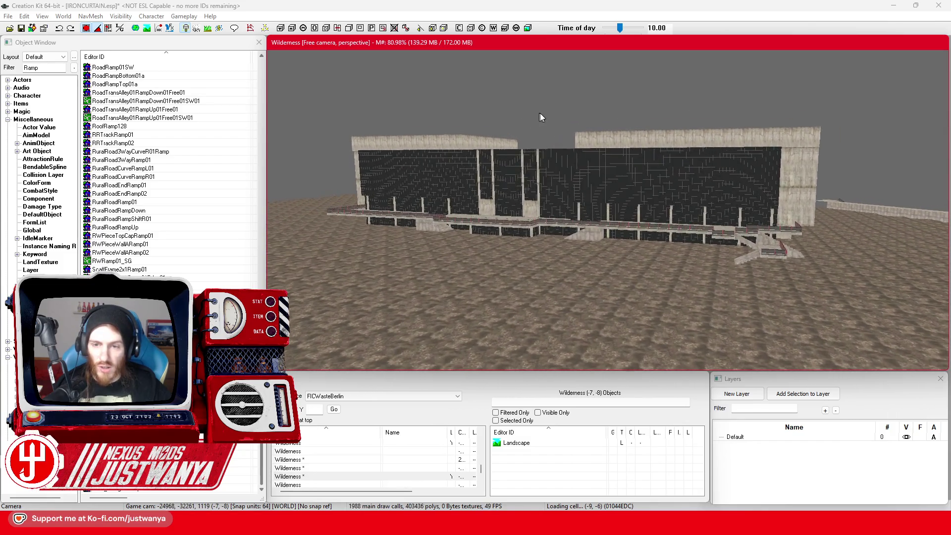
drag(535, 115, 573, 123)
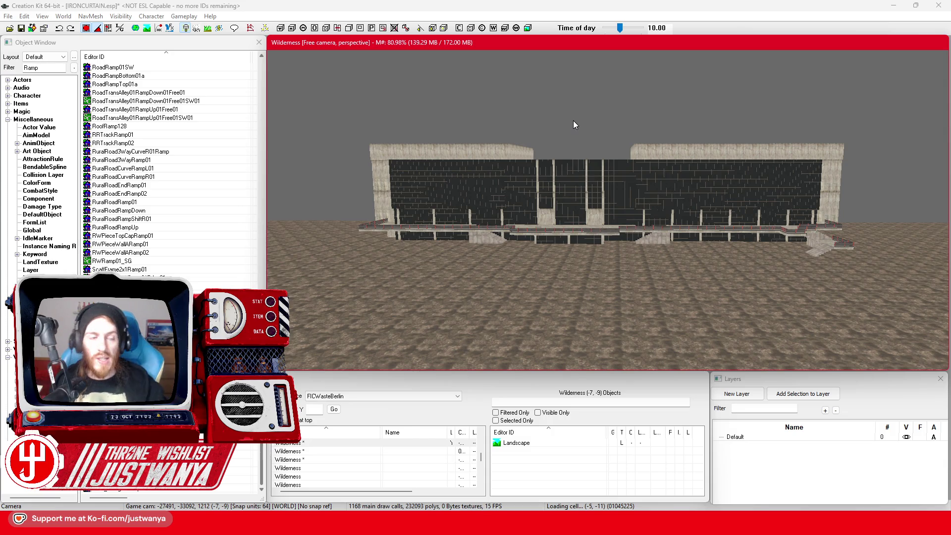
- Save IRONCURTAIN.esp from the toolbar Save icon
click(22, 28)
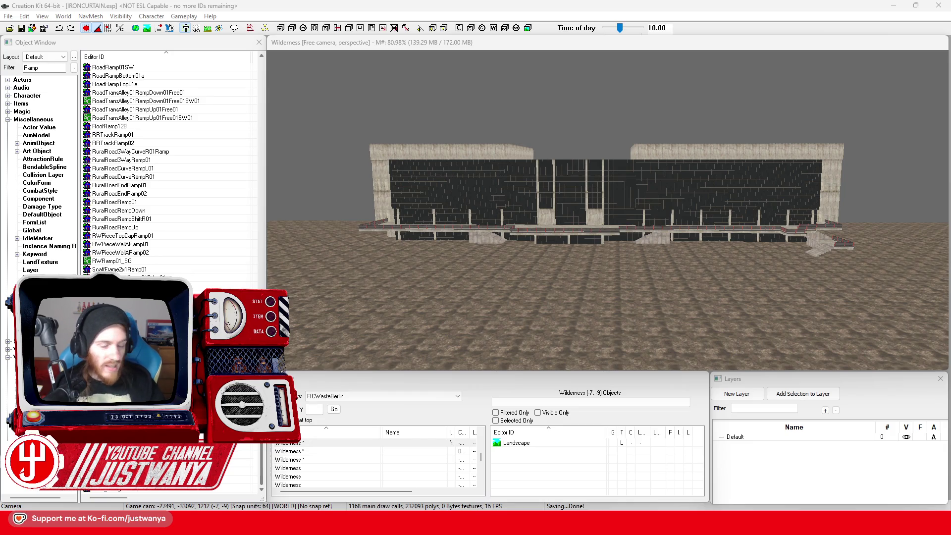
- Browse from the Fallout 4 folder into Textures\IRONCURTAIN\SetDressing\Signs, checking MarketSigns
right_click(433, 525)
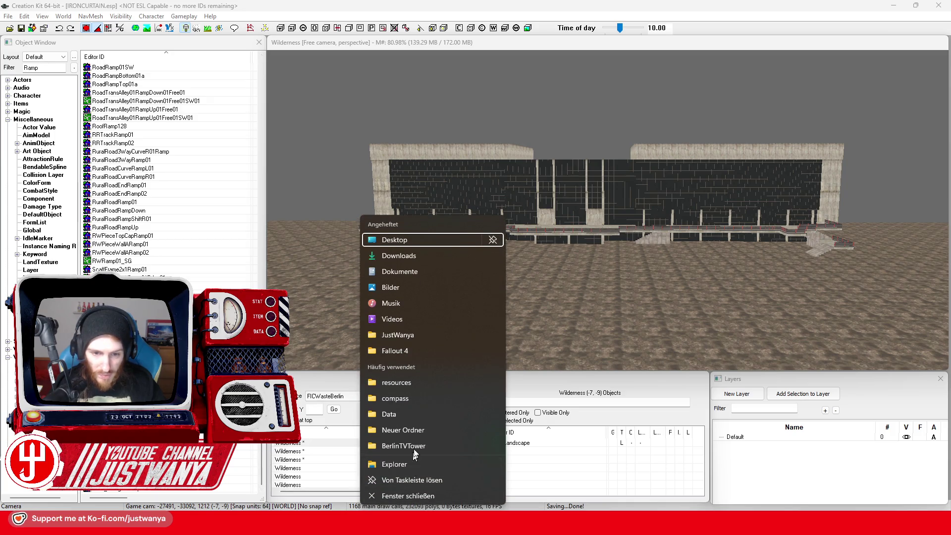
click(395, 351)
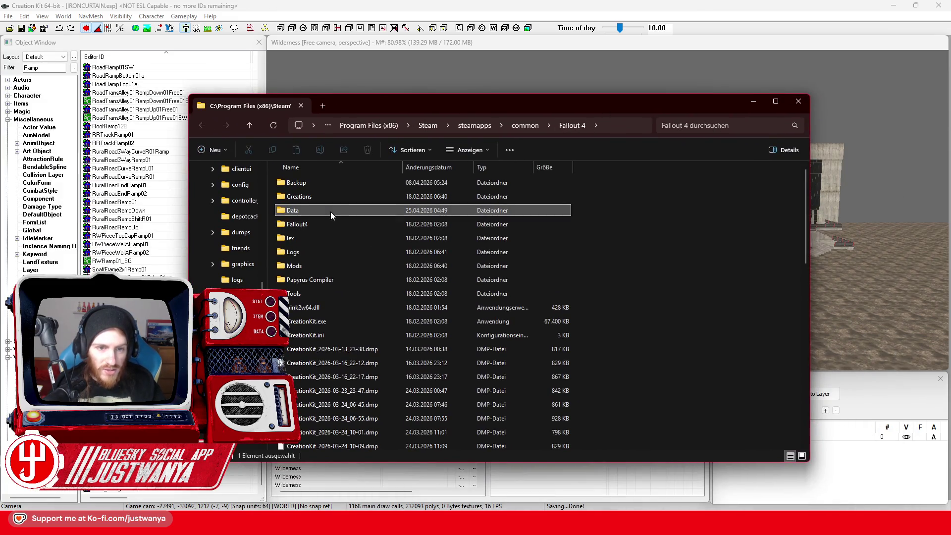
double_click(313, 336)
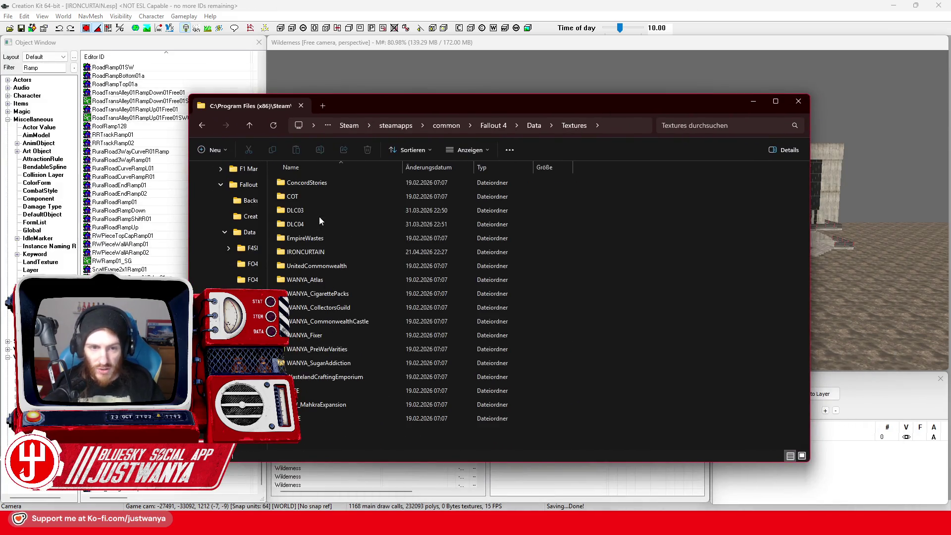
double_click(317, 252)
click(309, 294)
double_click(309, 293)
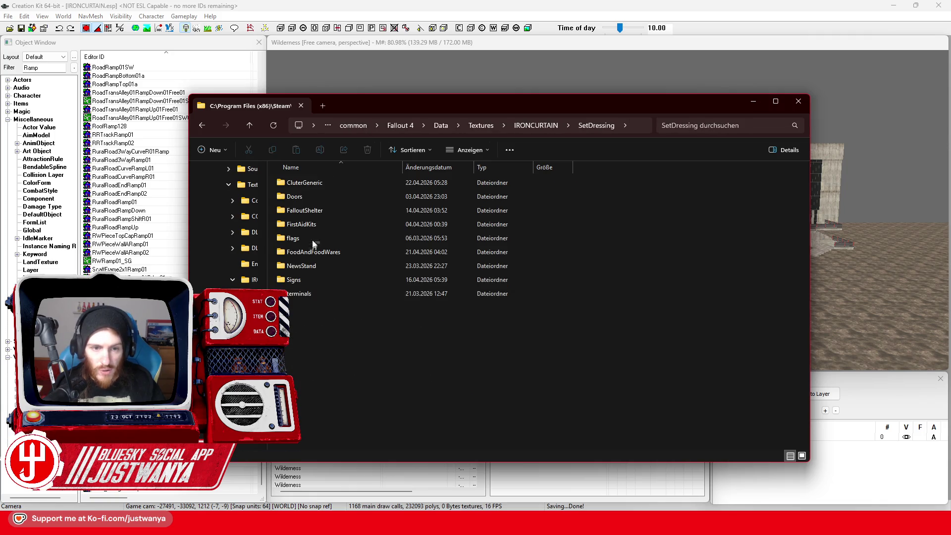
double_click(305, 281)
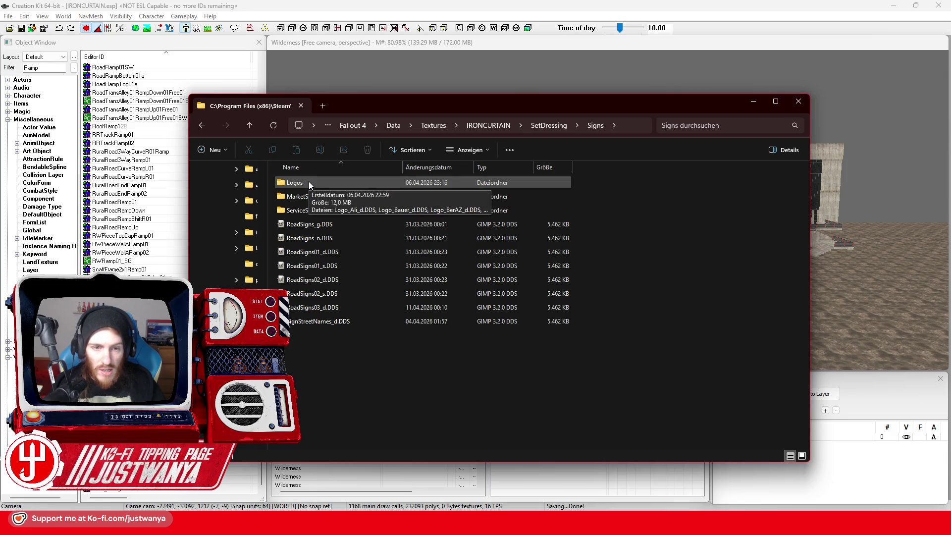
click(331, 198)
double_click(332, 197)
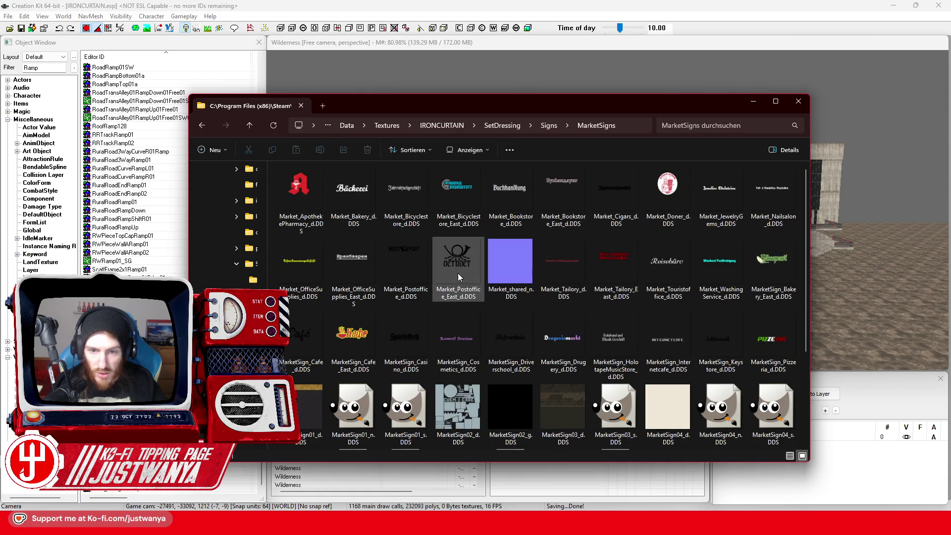
- Check ServiceSigns, then open Logo_Schweinskasse_d.DDS from the Logos folder and confirm the DDS import
mouse_move(457, 272)
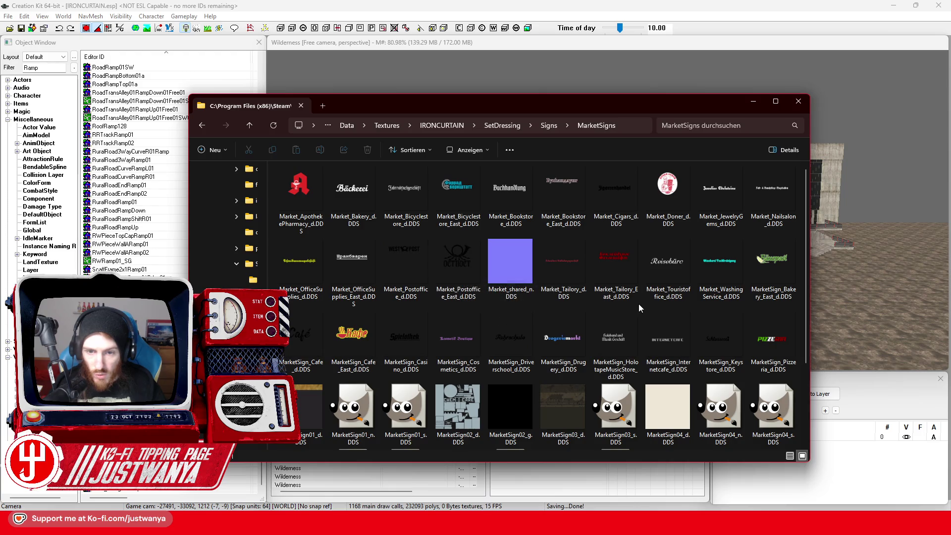
click(202, 126)
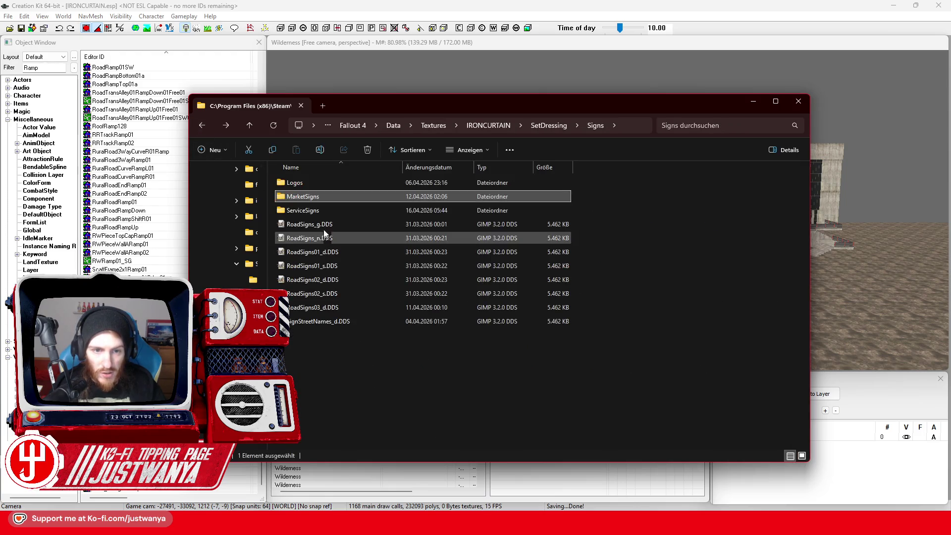
double_click(316, 210)
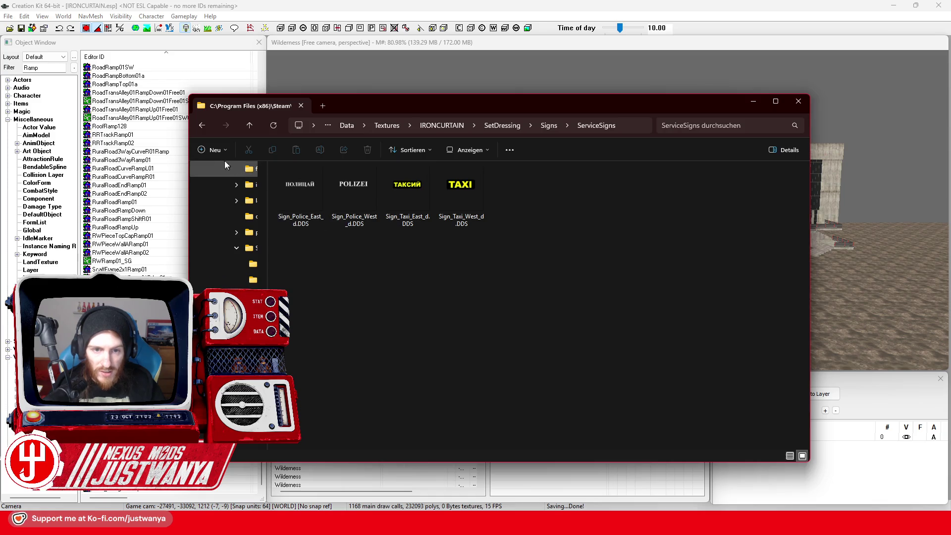
click(201, 125)
double_click(308, 188)
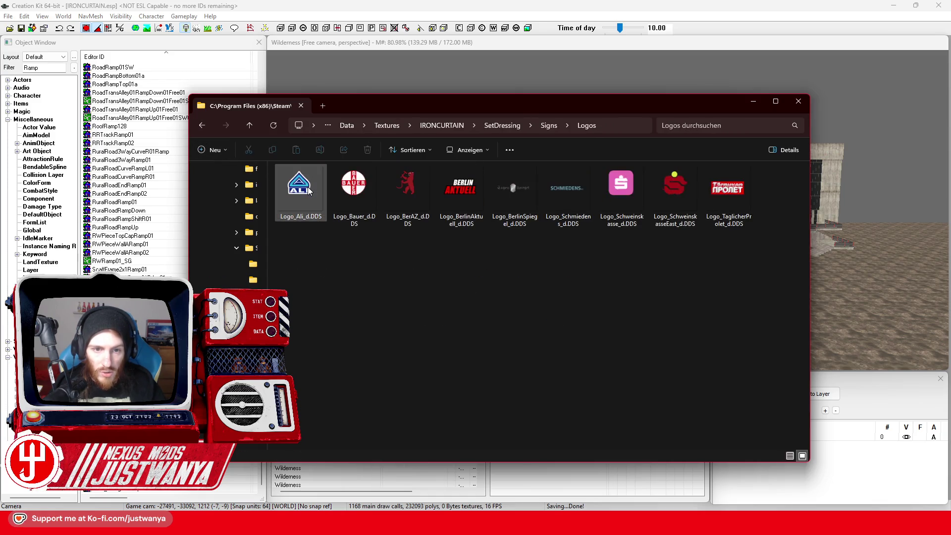
right_click(622, 193)
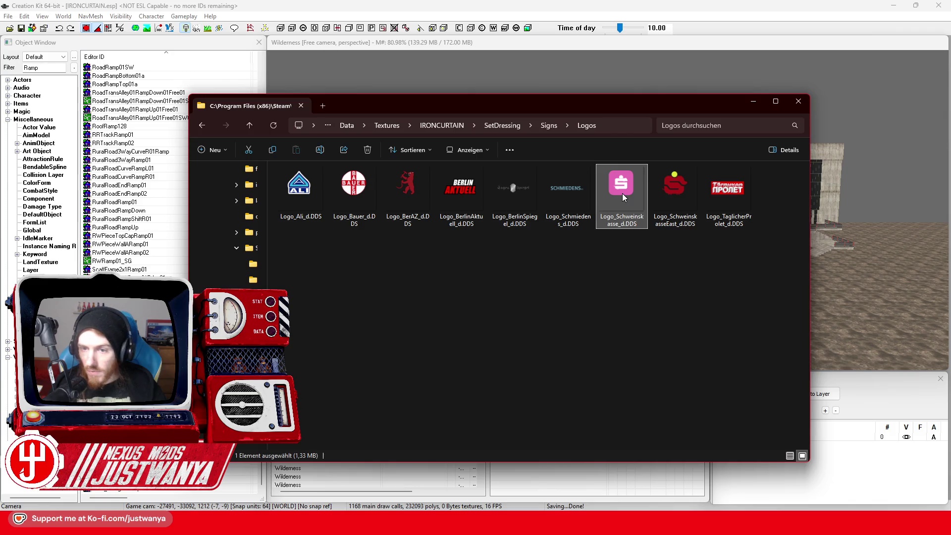
click(661, 239)
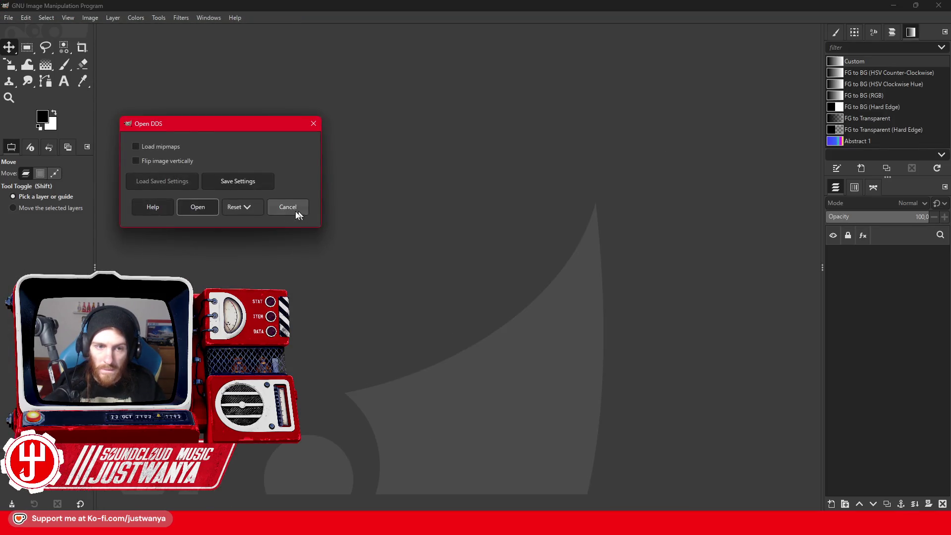
click(292, 208)
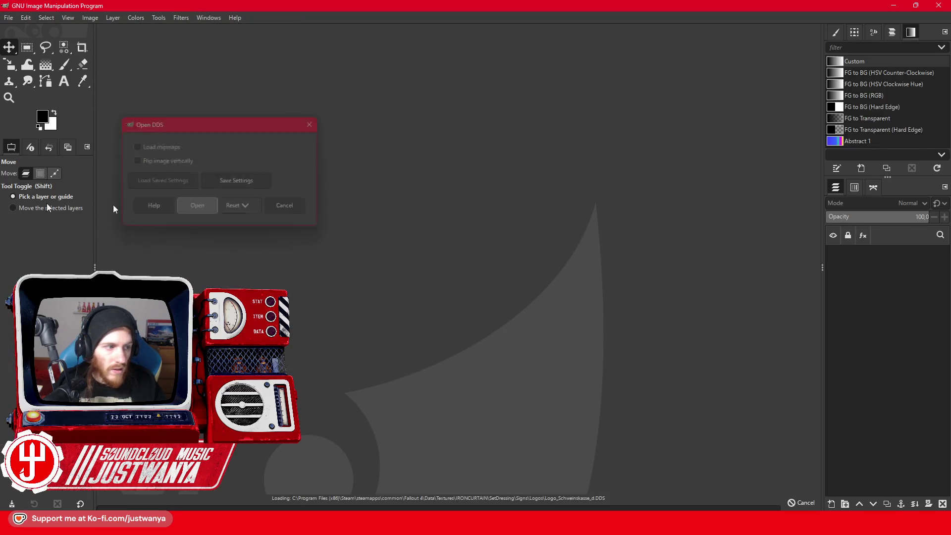
- Add the East German coat of arms as a layer and scale it down to fit the pink logo
drag(462, 213, 461, 213)
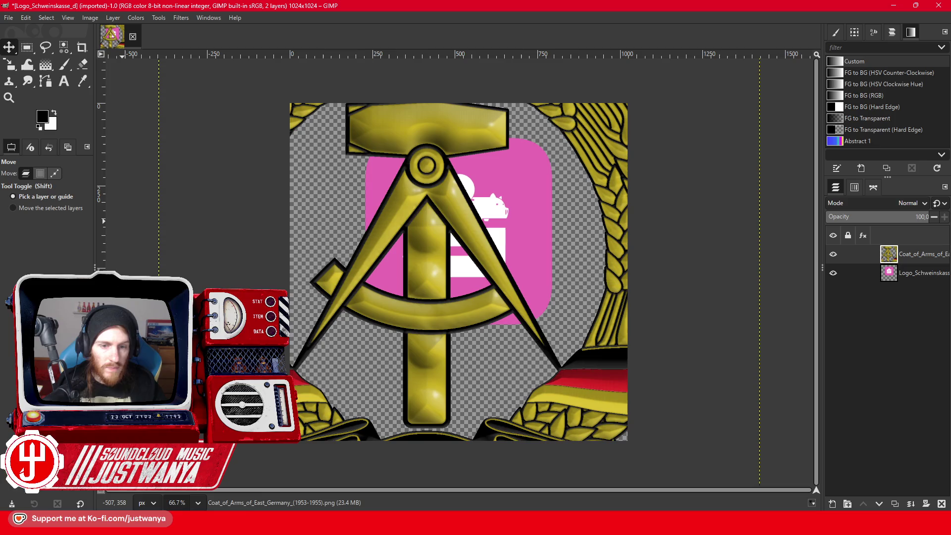
click(10, 67)
click(153, 113)
mouse_move(154, 113)
mouse_down()
mouse_move(298, 75)
mouse_move(364, 182)
mouse_up()
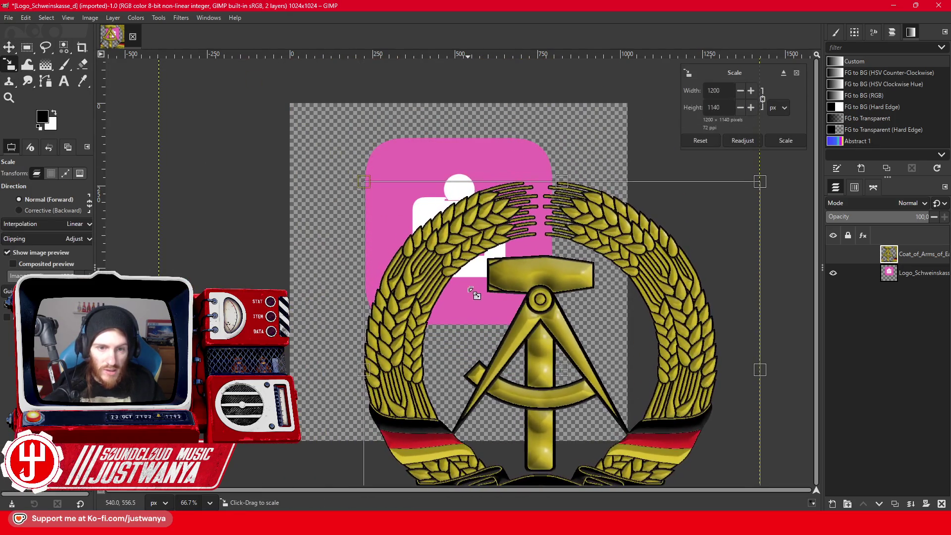
drag(472, 293, 452, 257)
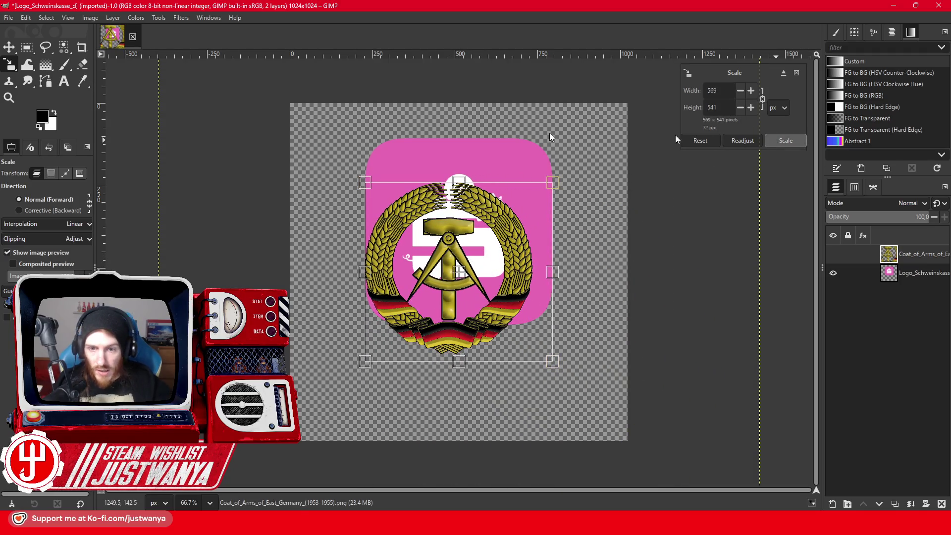
click(786, 140)
click(8, 47)
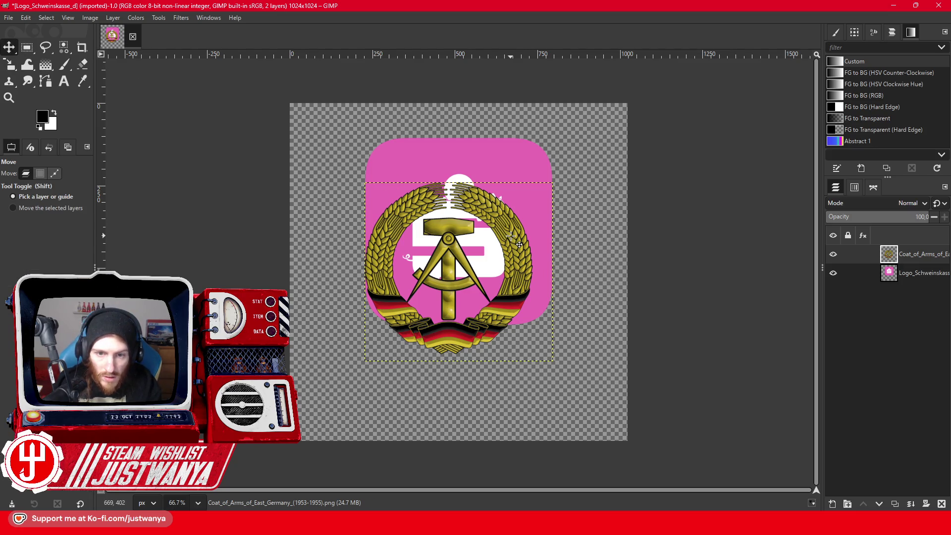
- Undo that resize and rescale the coat of arms to about 626×595 px
click(27, 17)
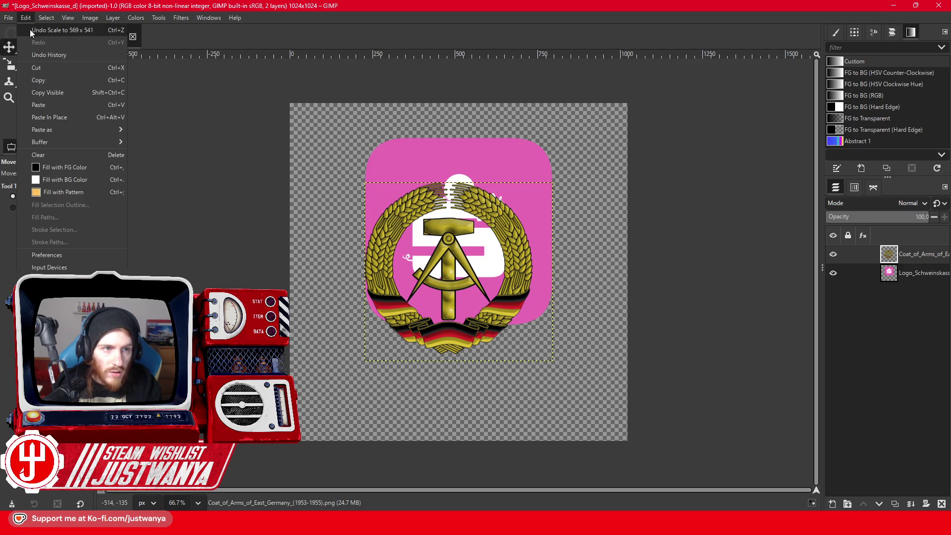
click(30, 33)
click(9, 64)
click(424, 254)
mouse_move(424, 254)
mouse_down()
mouse_move(508, 399)
mouse_move(575, 384)
mouse_move(543, 356)
mouse_move(552, 315)
mouse_up()
mouse_move(751, 446)
mouse_down()
mouse_move(652, 362)
mouse_move(542, 357)
mouse_up()
click(792, 141)
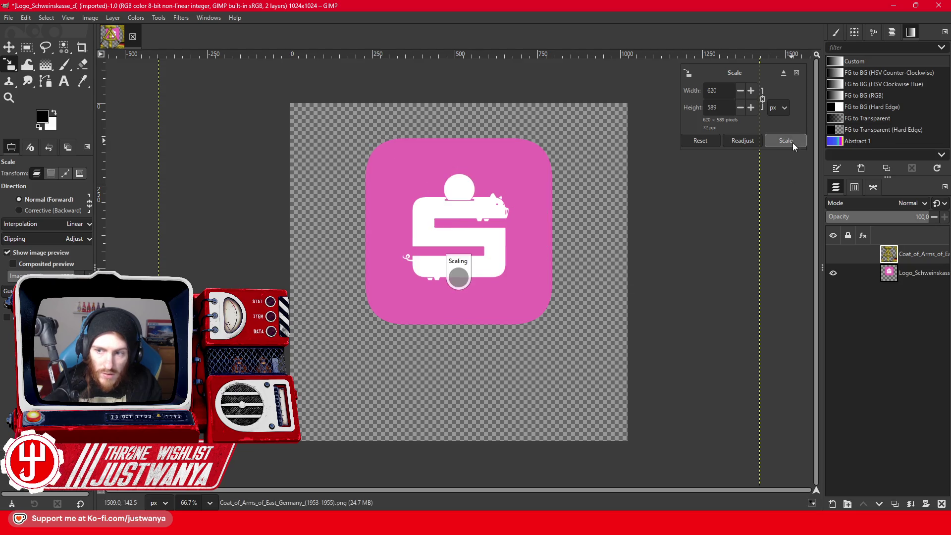
- Crop the coat-of-arms layer to its content and nudge it slightly right over the logo
click(834, 273)
click(113, 17)
click(139, 200)
click(834, 273)
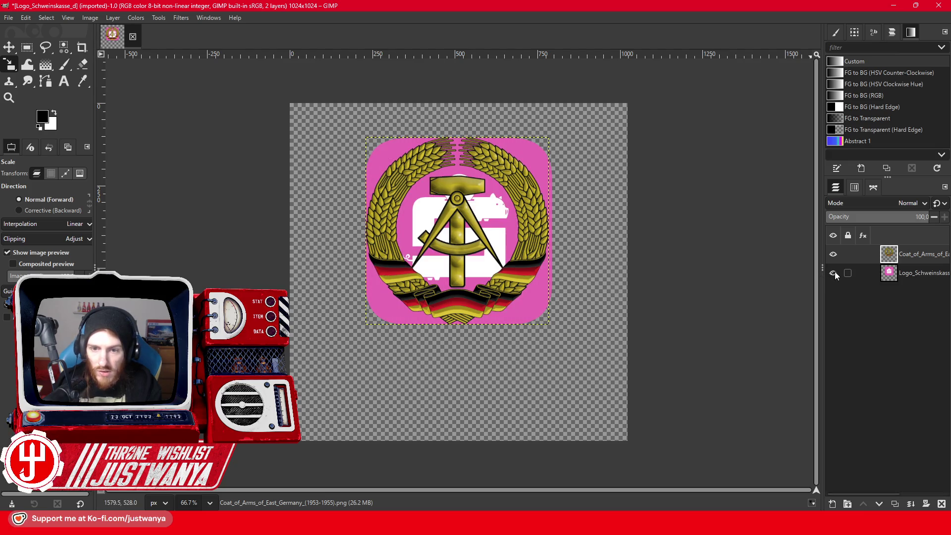
key(m)
drag(361, 197, 363, 198)
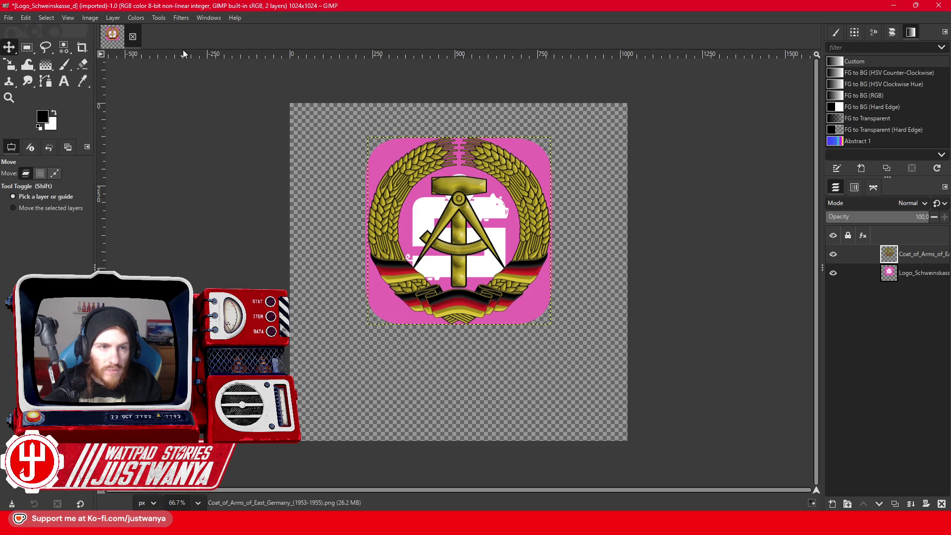
click(134, 17)
- Raise the coat of arms' brightness, hide the pink logo layer, and expand the emblem layer to image size
click(167, 117)
mouse_move(139, 90)
mouse_down()
mouse_move(152, 89)
mouse_move(146, 106)
mouse_move(151, 89)
mouse_move(177, 90)
mouse_move(155, 104)
mouse_move(170, 104)
mouse_up()
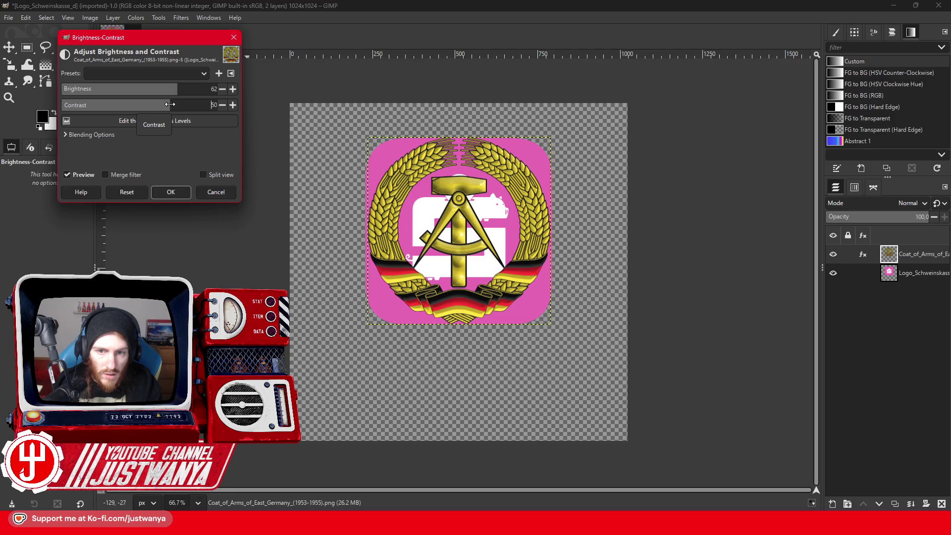
click(171, 191)
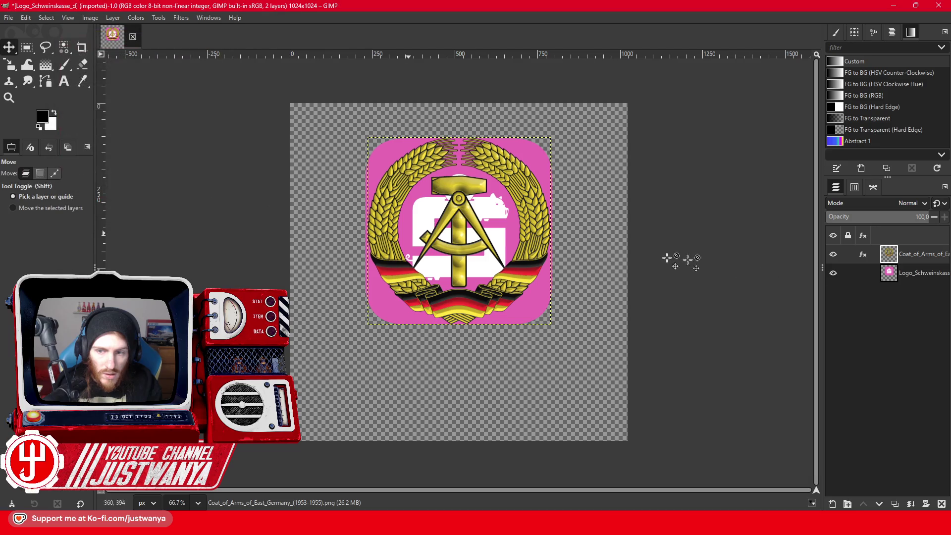
click(843, 275)
click(834, 273)
click(916, 255)
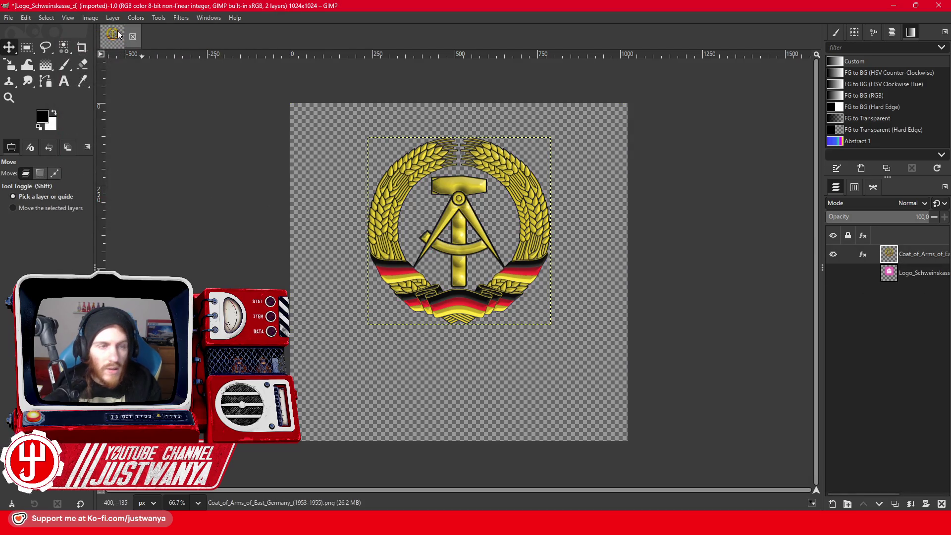
click(113, 18)
click(161, 167)
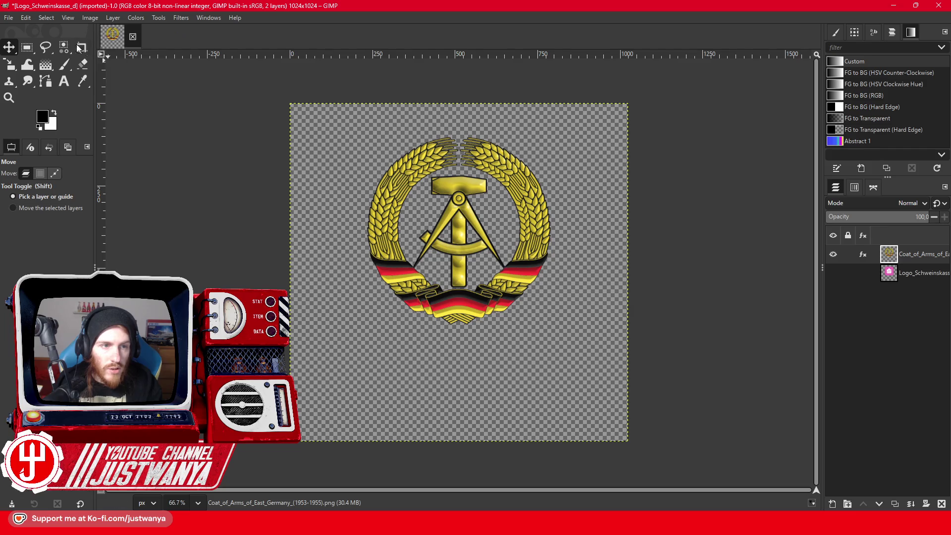
- Export the image as Emblem_GDR_d.DDS into the Logos folder and accept the DDS settings
click(9, 18)
click(40, 185)
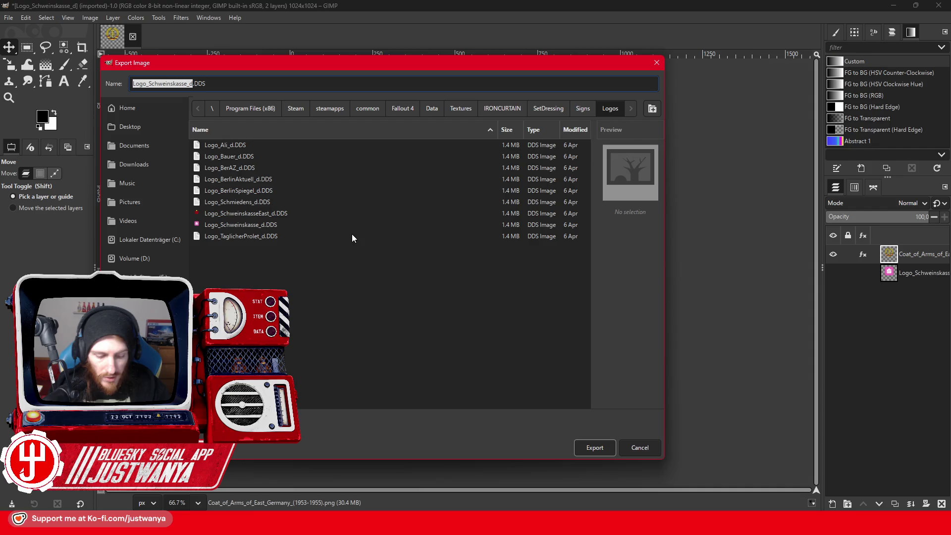
text(Em)
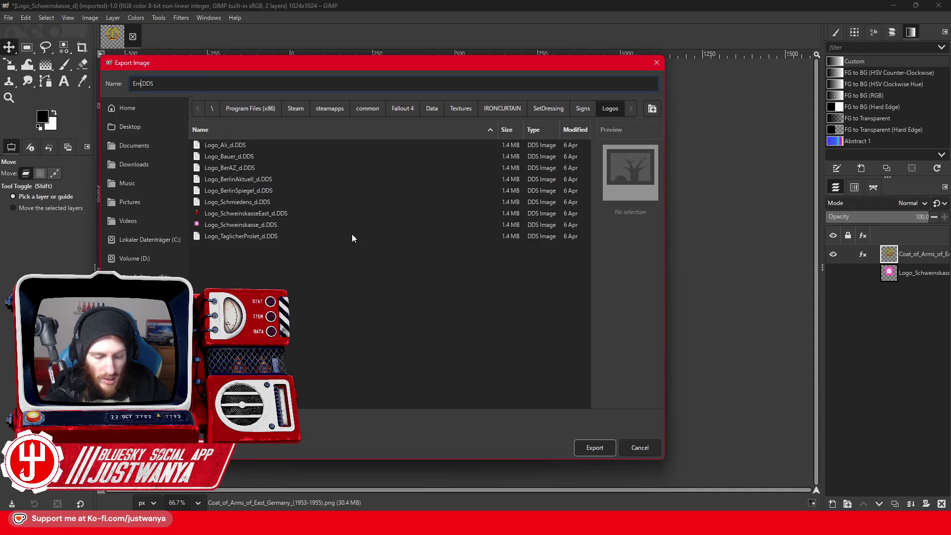
text(ast)
text(DR_d)
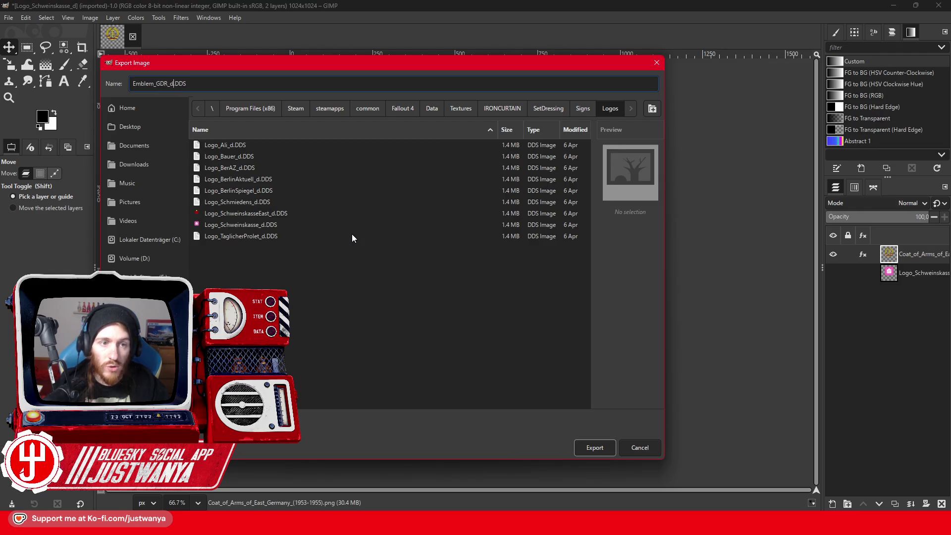
click(600, 452)
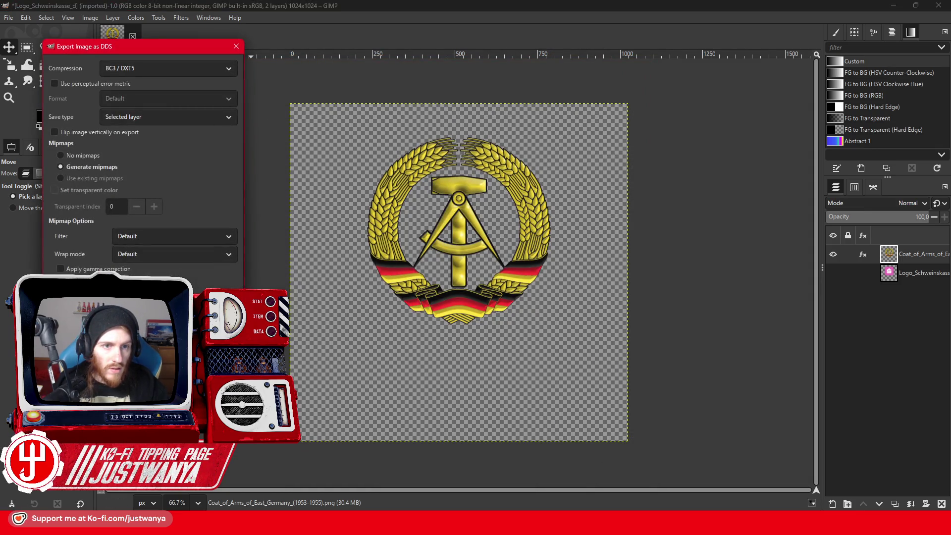
key(Return)
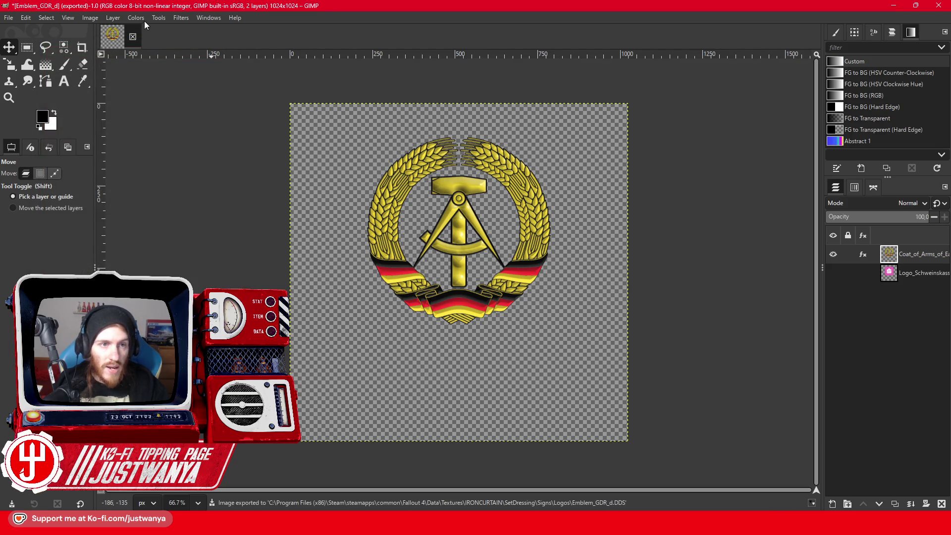
click(181, 18)
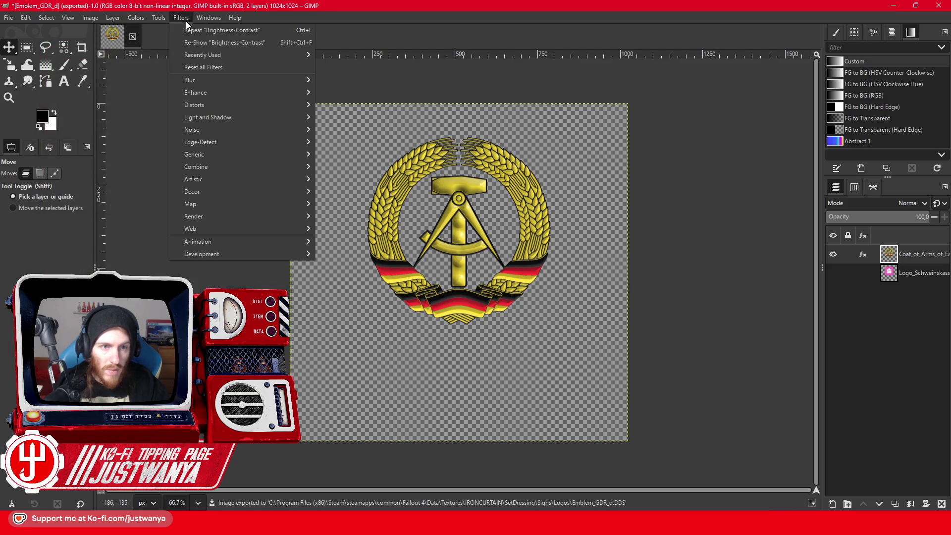
- Apply GIMP's Normal Map filter to the coat of arms with a scale of about 60
mouse_move(217, 156)
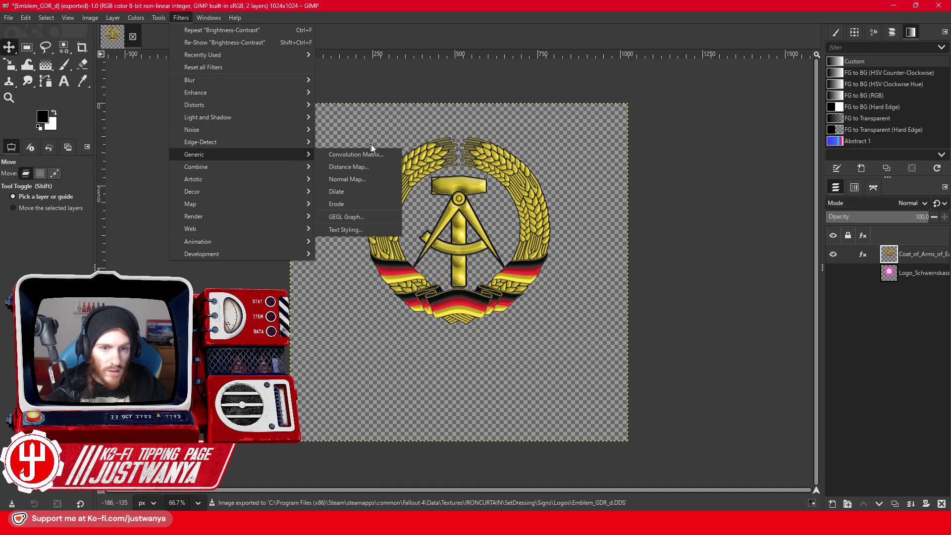
click(365, 179)
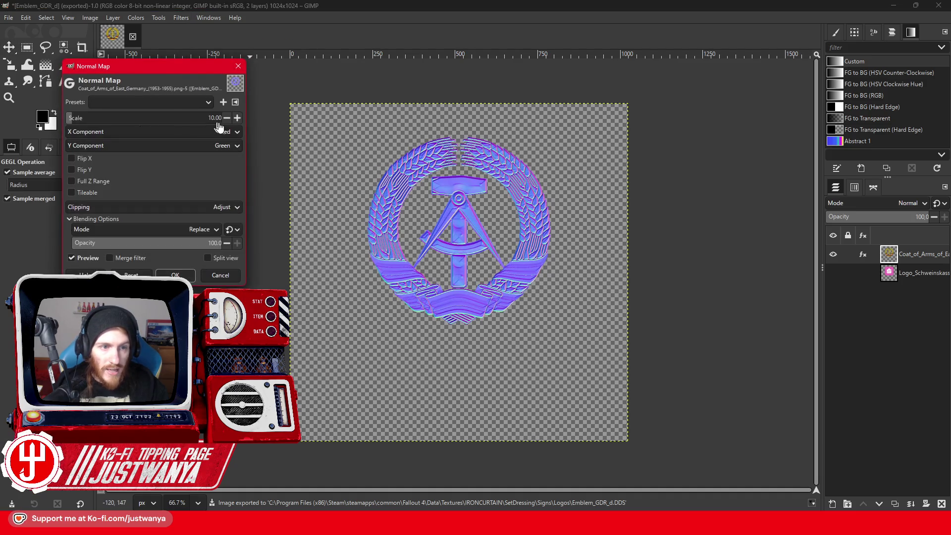
click(240, 118)
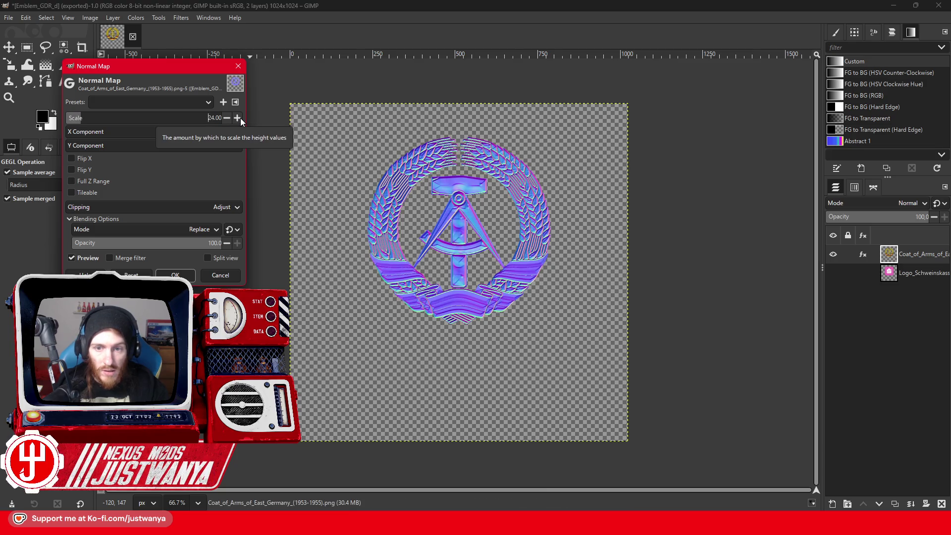
drag(240, 118, 240, 118)
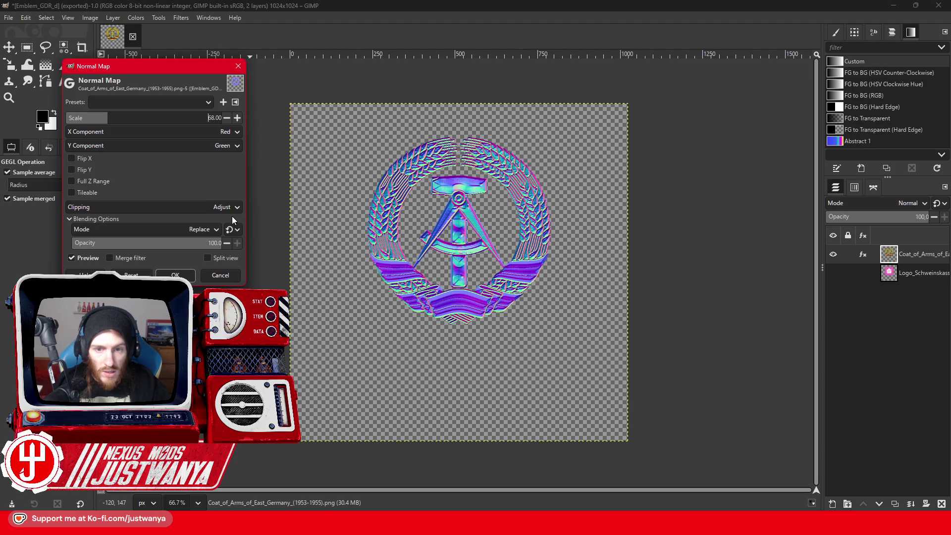
drag(226, 119, 226, 119)
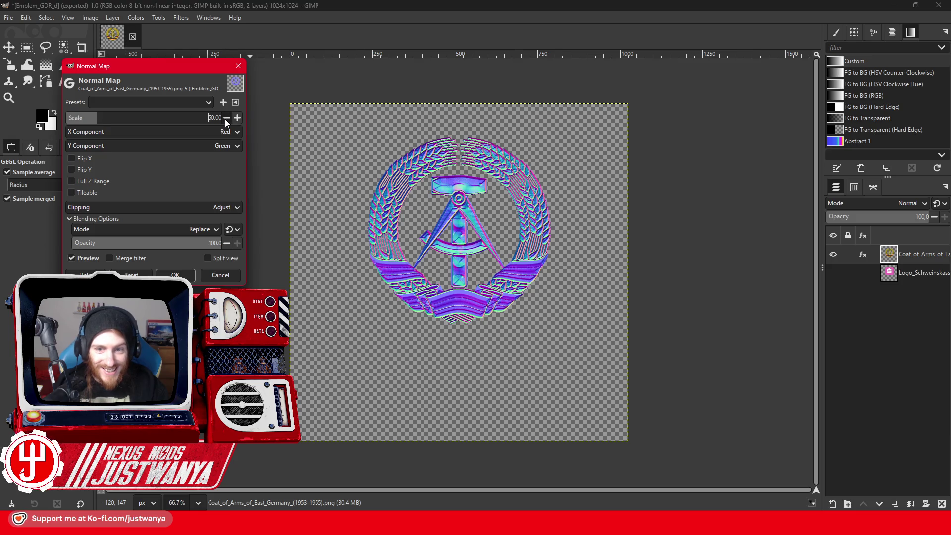
click(175, 275)
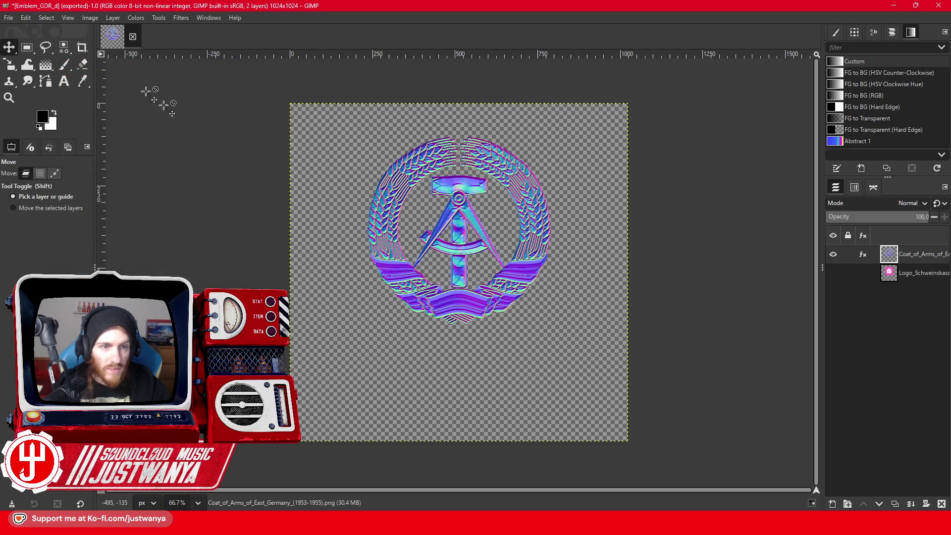
- Import Market_shared_n.DDS from Signs\MarketSigns as a layer placed beneath the emblem normal map
mouse_move(424, 522)
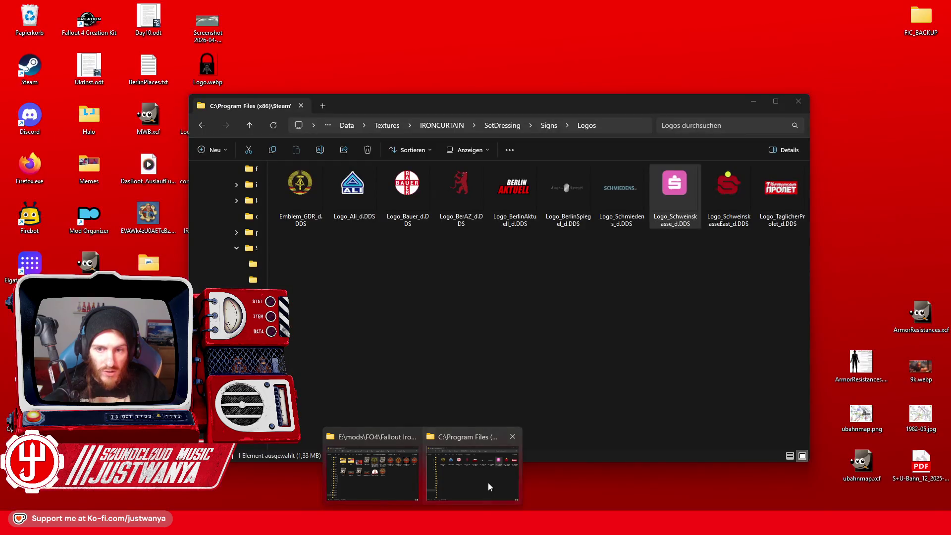
click(489, 483)
click(549, 126)
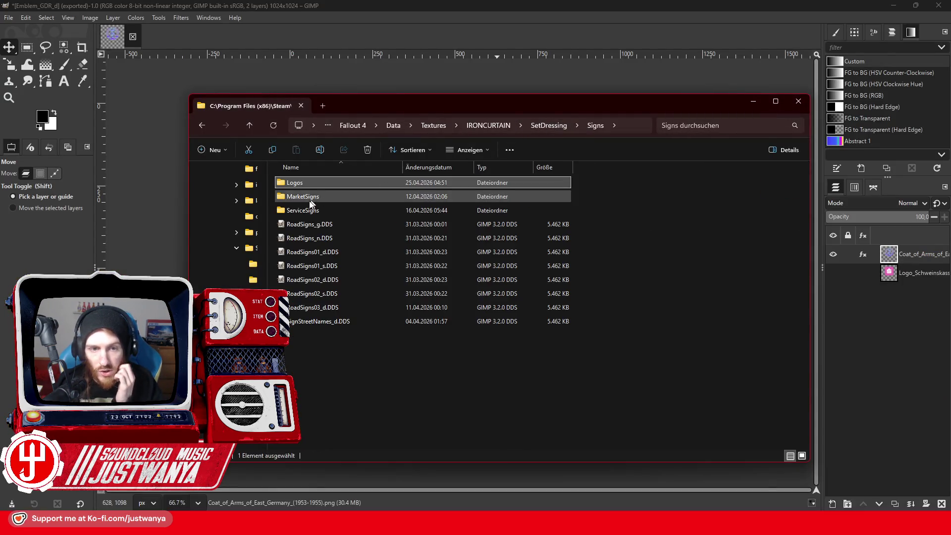
double_click(315, 198)
drag(505, 274, 158, 232)
click(192, 154)
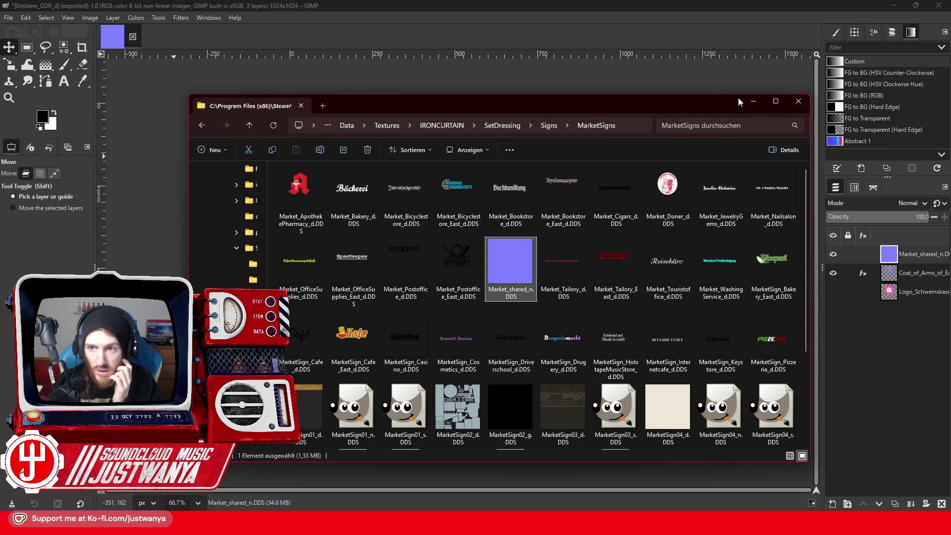
click(753, 101)
click(880, 505)
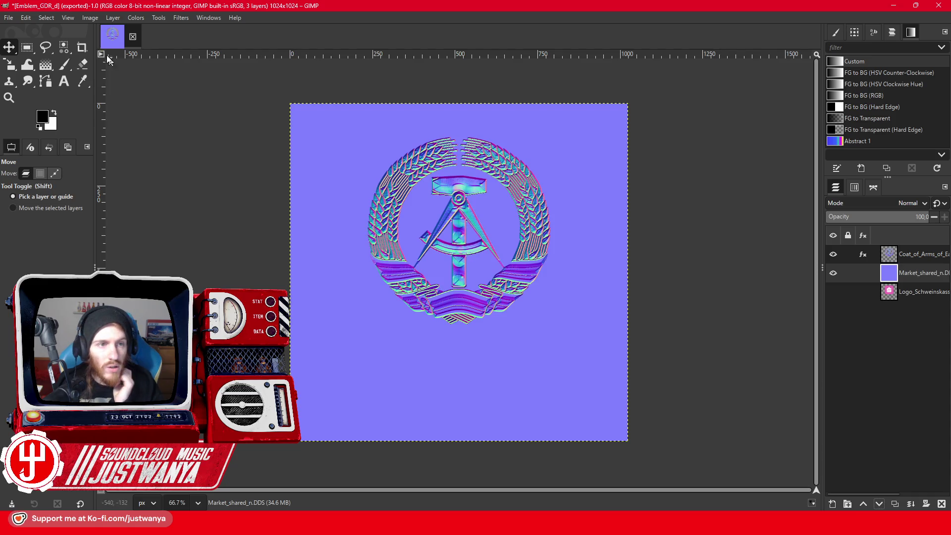
- Merge visible layers, fit the layer to image size, and export it as Emblem_GDR_n.DDS
click(90, 18)
click(132, 208)
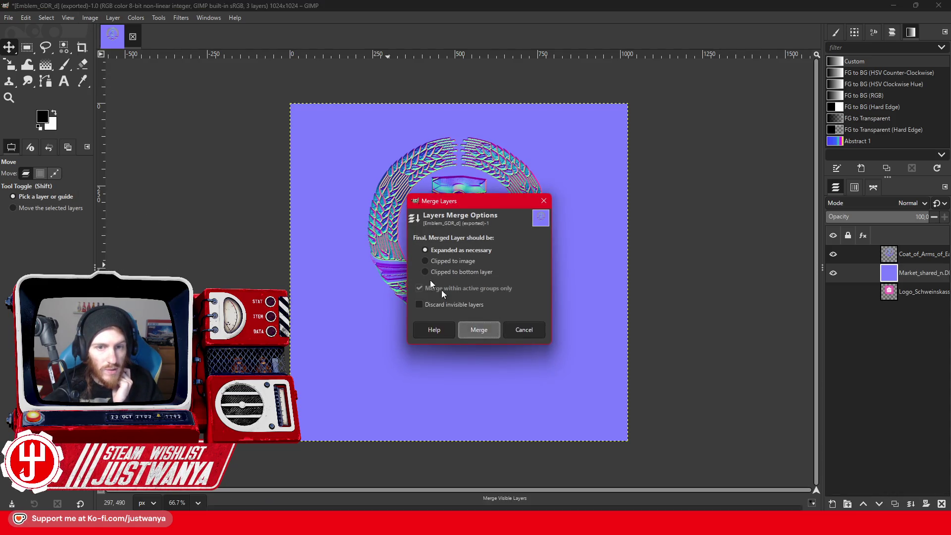
click(479, 329)
click(113, 17)
click(144, 167)
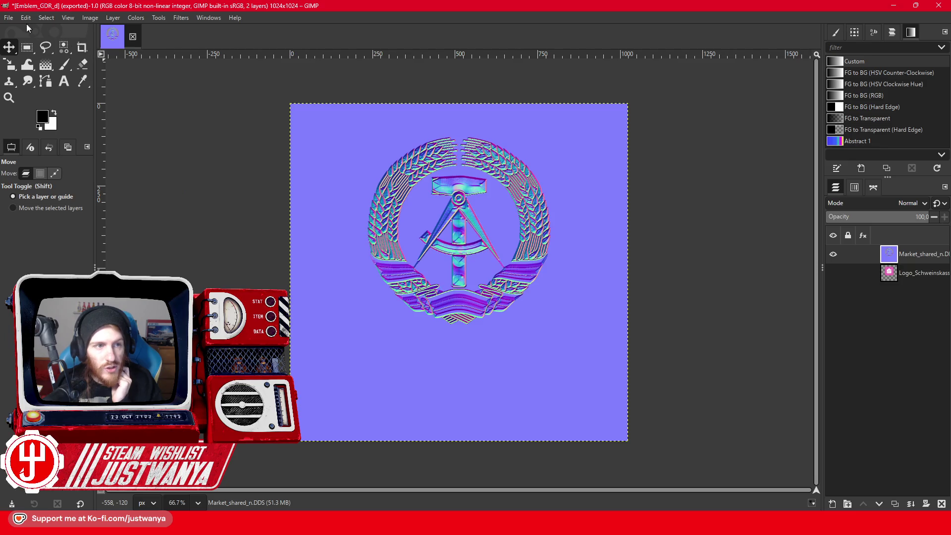
click(8, 17)
click(34, 181)
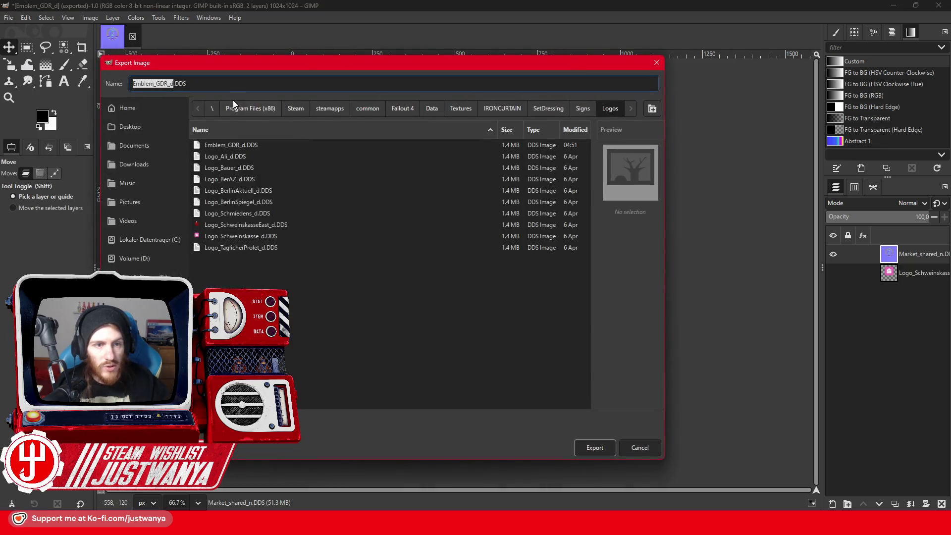
click(170, 84)
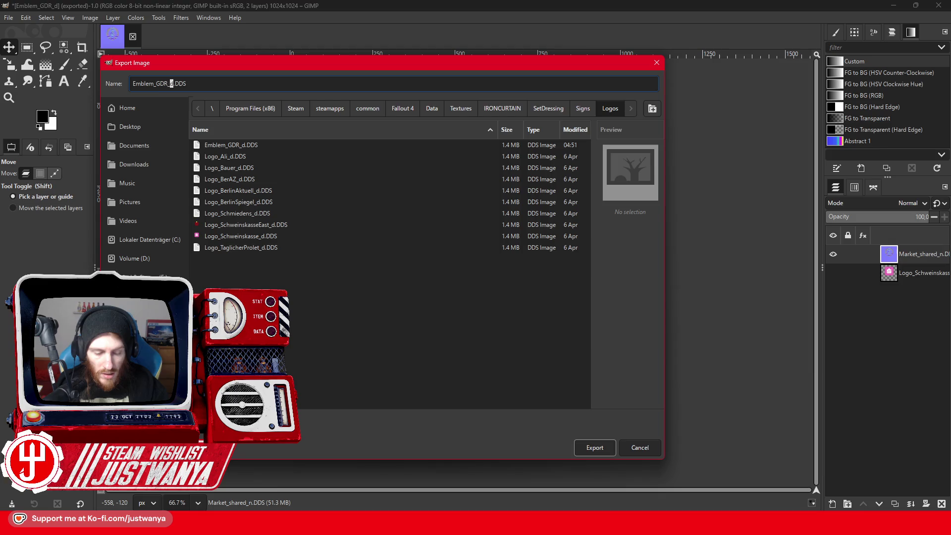
text(n)
click(592, 448)
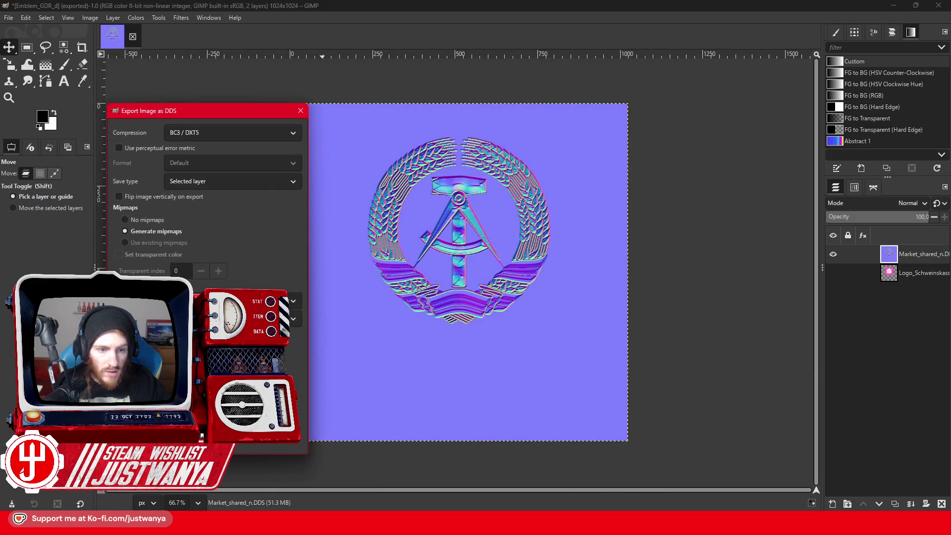
key(Return)
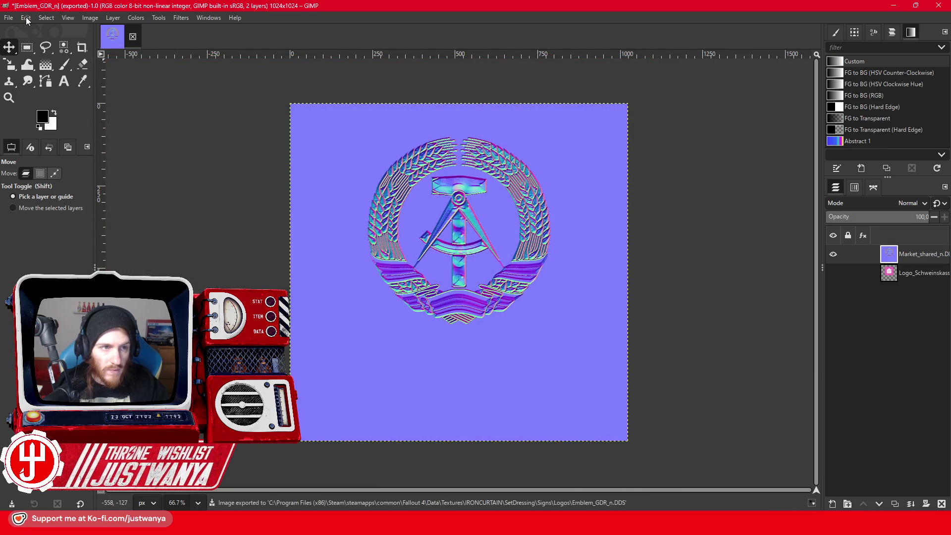
- Undo the merge steps to bring back the separate emblem layer
click(25, 18)
click(33, 30)
click(31, 20)
click(33, 30)
click(32, 20)
click(37, 33)
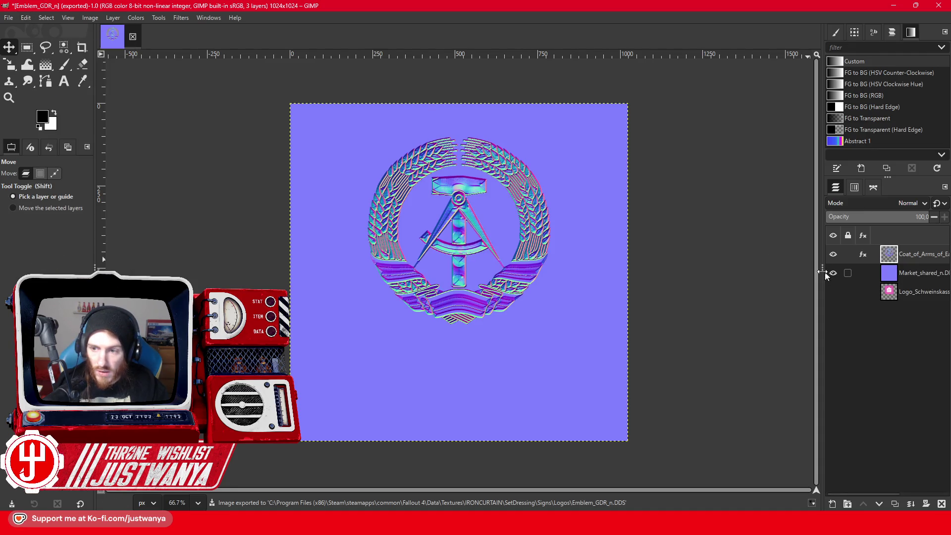
- Undo further until the purple normal layer is gone and the coloured coat of arms returns
click(26, 18)
click(30, 29)
click(26, 18)
click(29, 29)
click(25, 17)
click(30, 27)
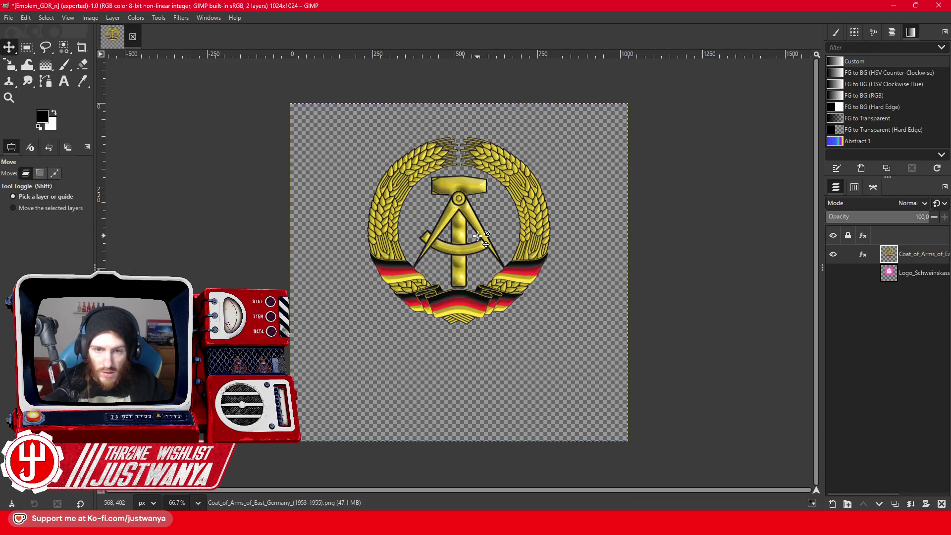
click(423, 525)
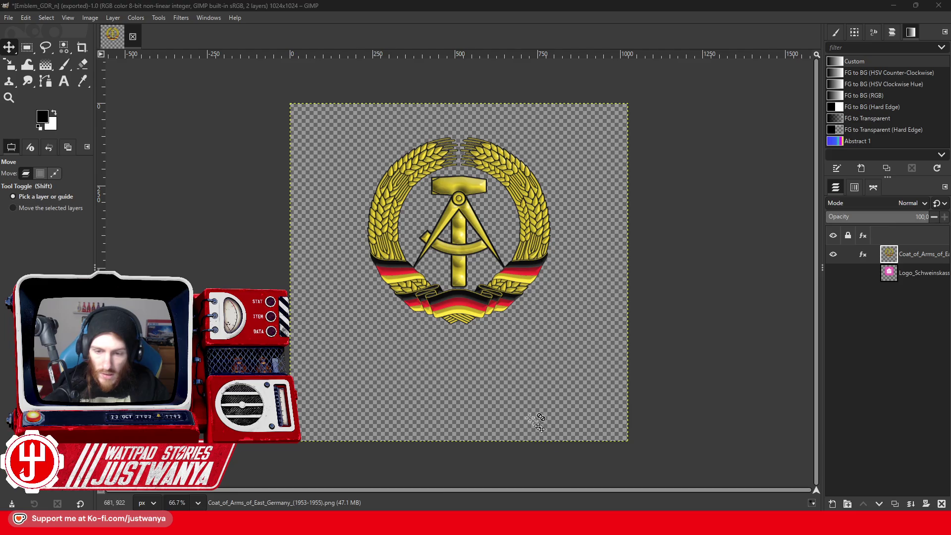
- In BSA Browser, close all archives and load DLCUltraHighResolution - Textures01 through Textures16
key(alt+Tab)
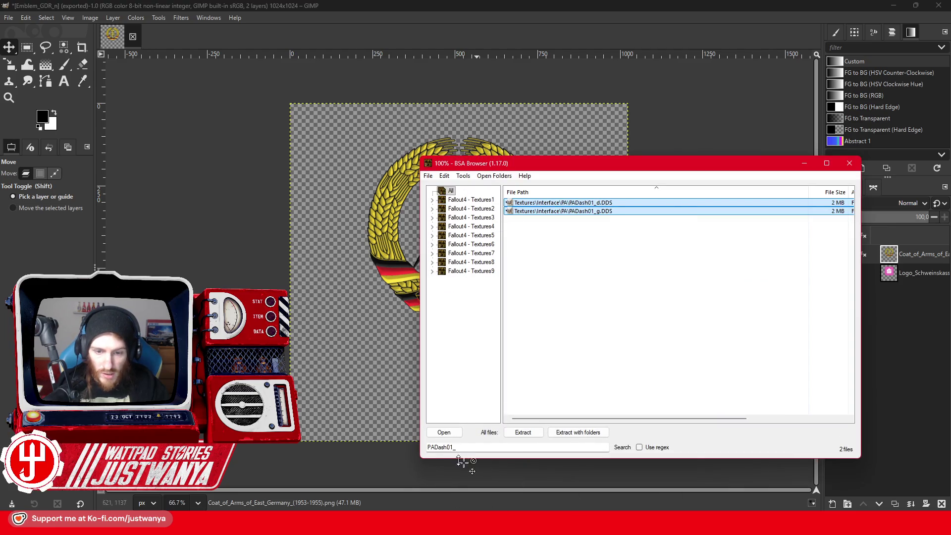
click(428, 177)
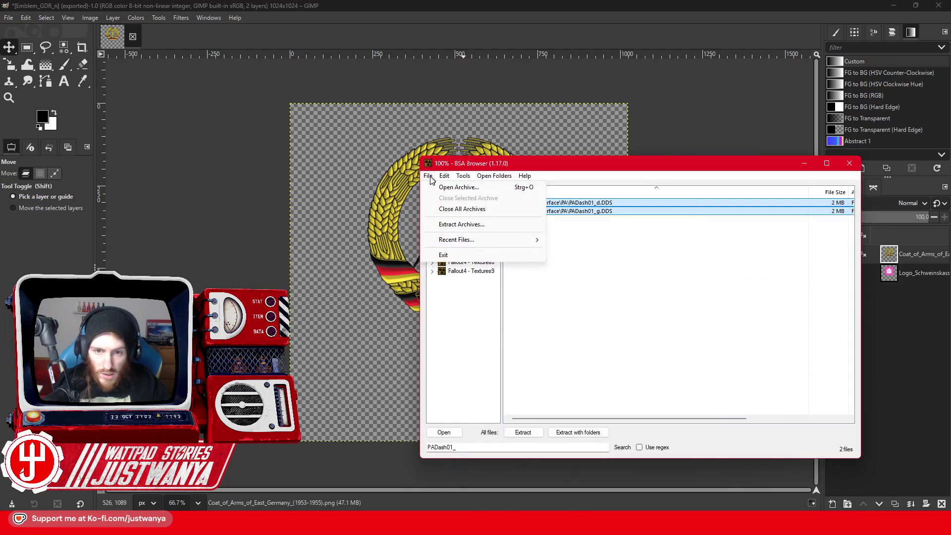
click(452, 209)
click(428, 176)
click(459, 187)
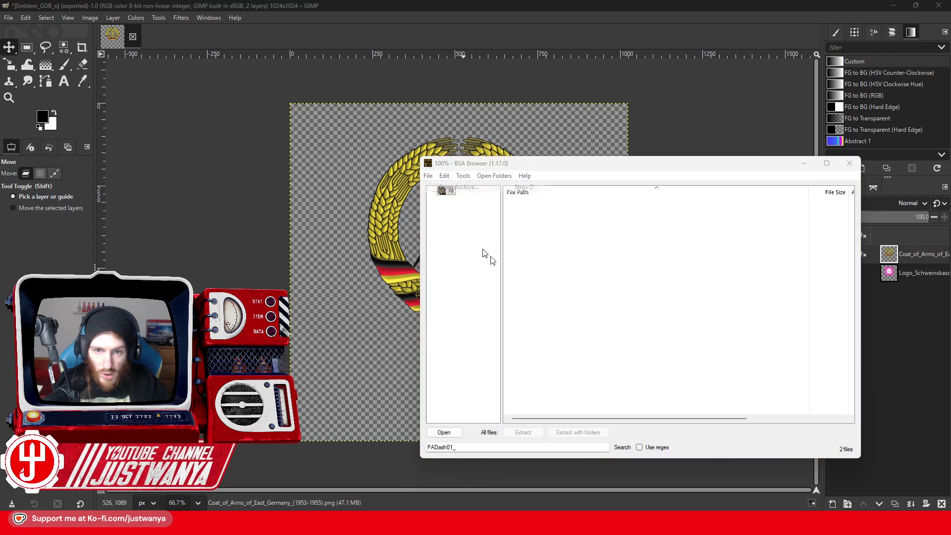
double_click(444, 305)
click(414, 320)
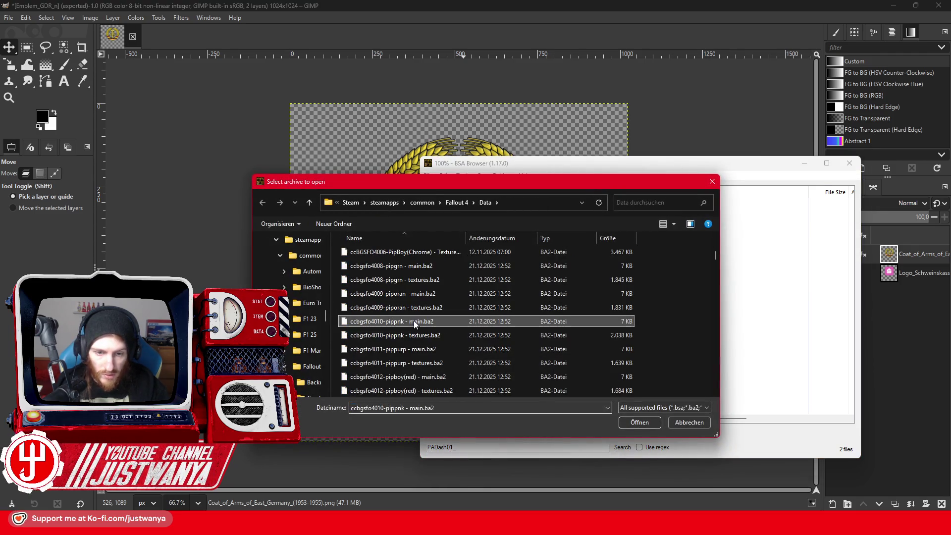
key(d)
click(412, 379)
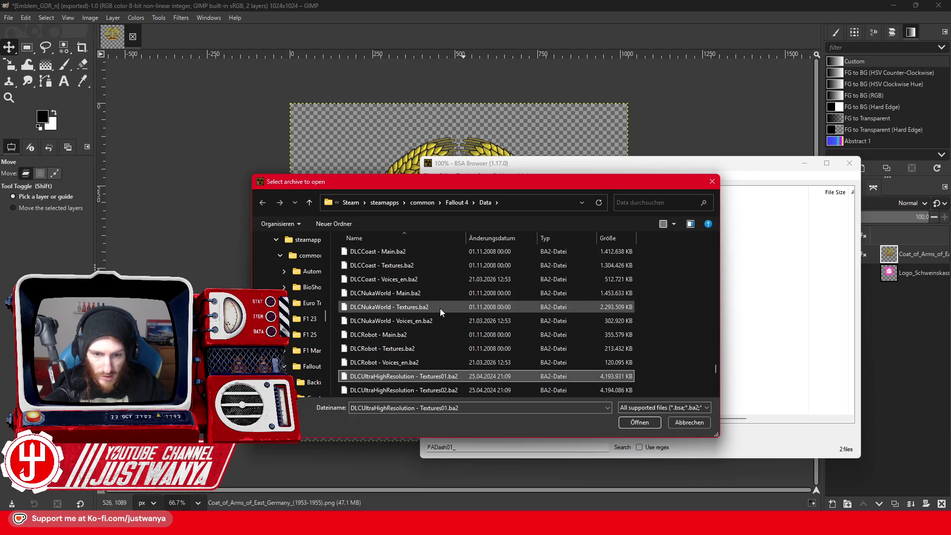
scroll(440, 308, down, 6)
shift+click(444, 338)
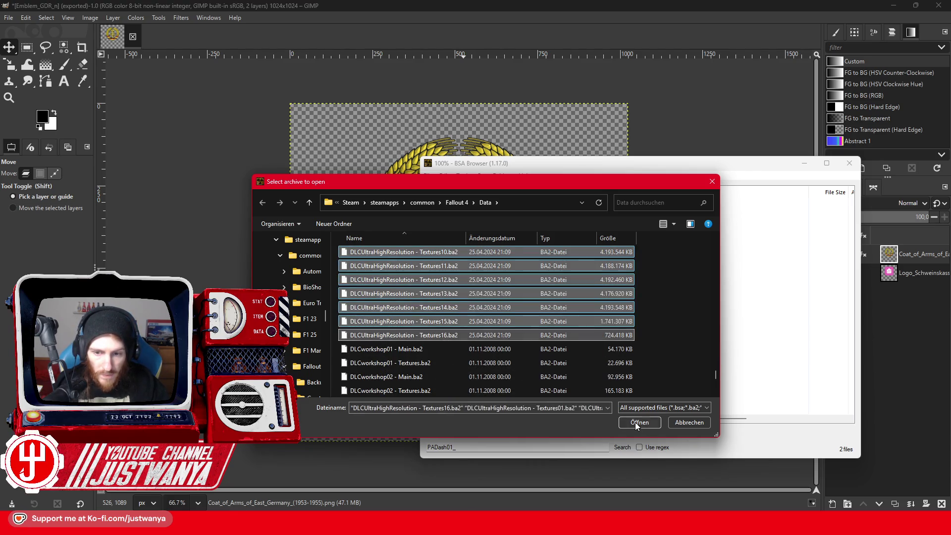
click(635, 422)
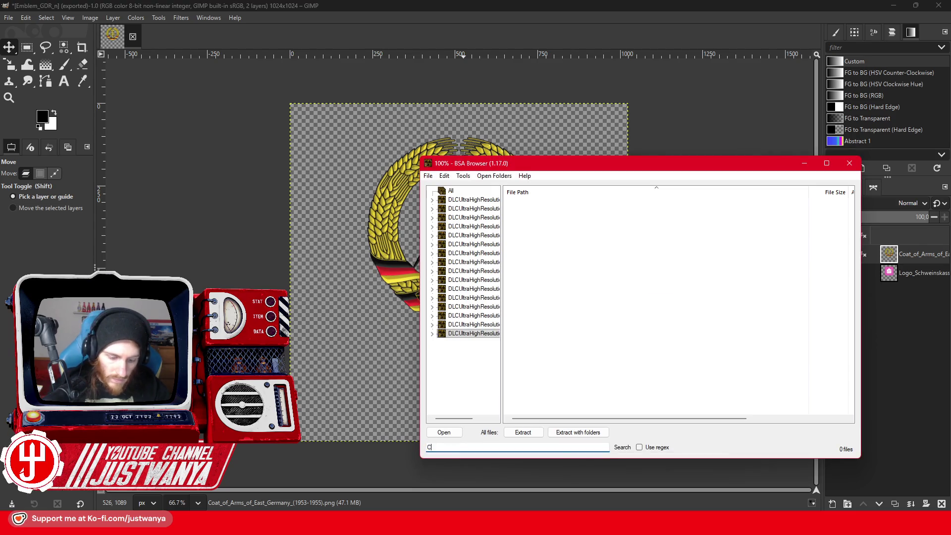
- Extract ClutterGenSlimeDust_s.DDS from the ClutterGen matches to the resources folder and open it in GIMP
click(450, 191)
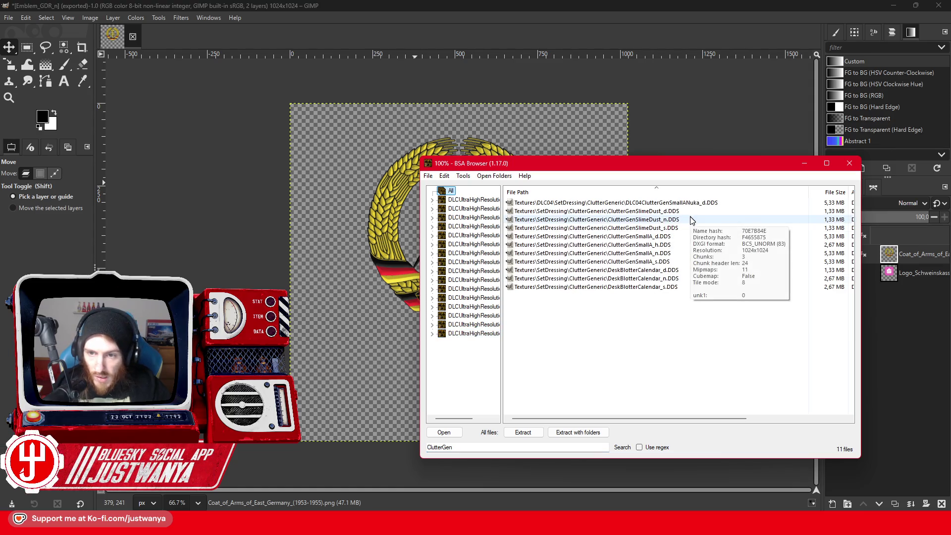
click(613, 229)
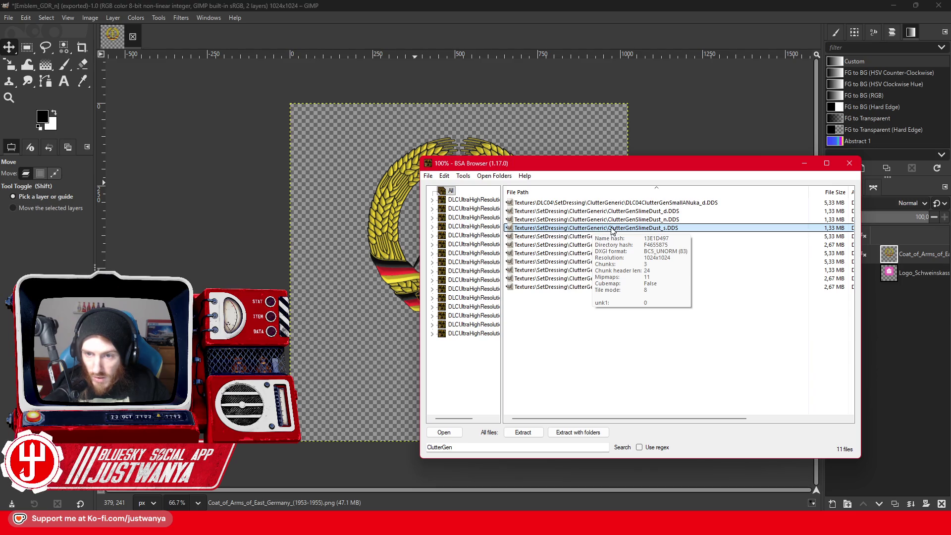
right_click(613, 230)
click(626, 233)
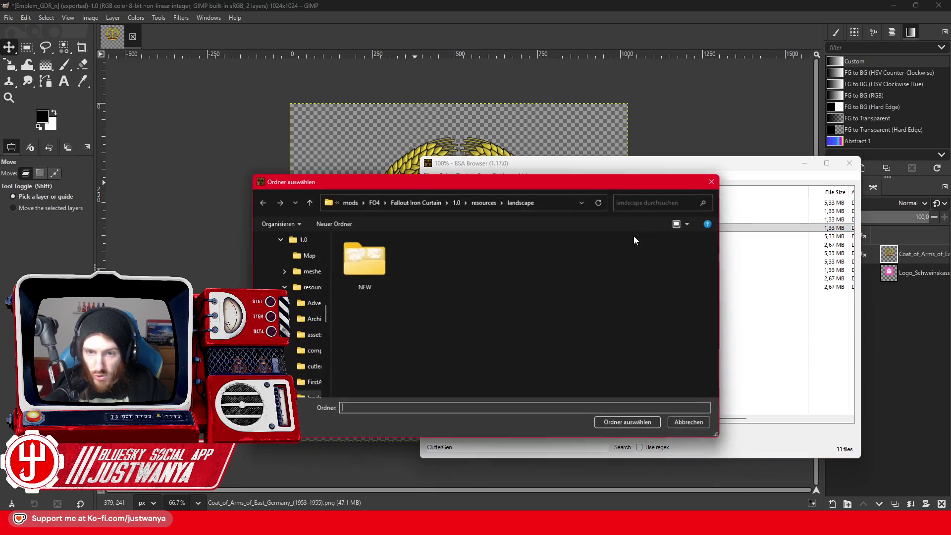
click(484, 202)
click(625, 423)
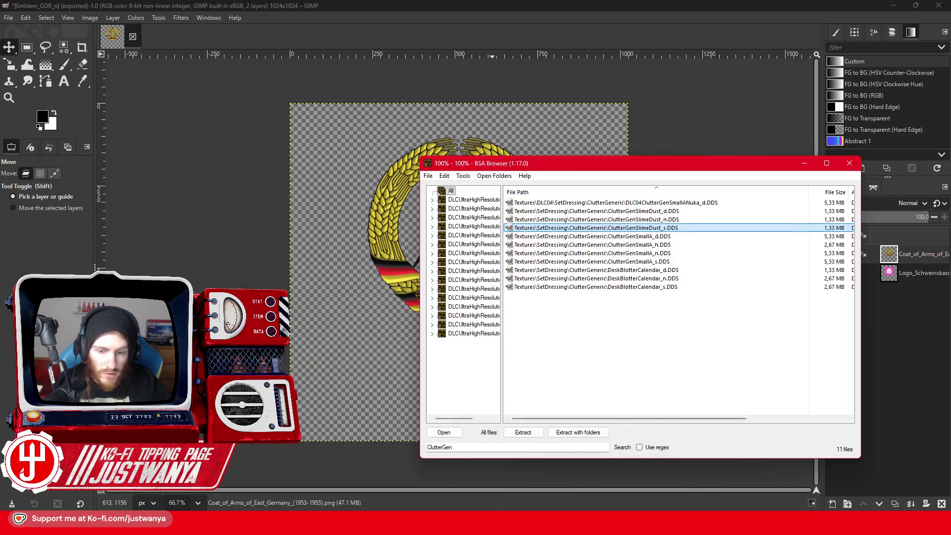
mouse_move(423, 525)
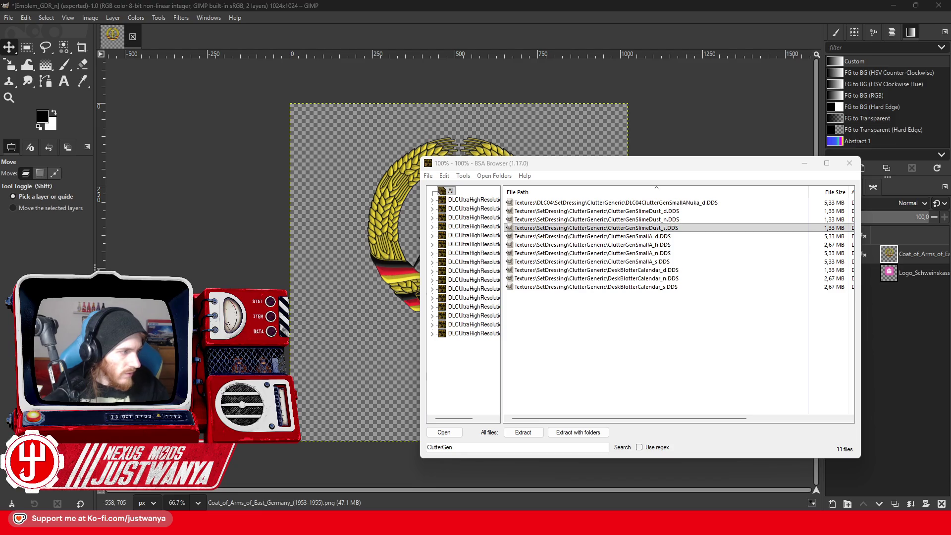
click(196, 206)
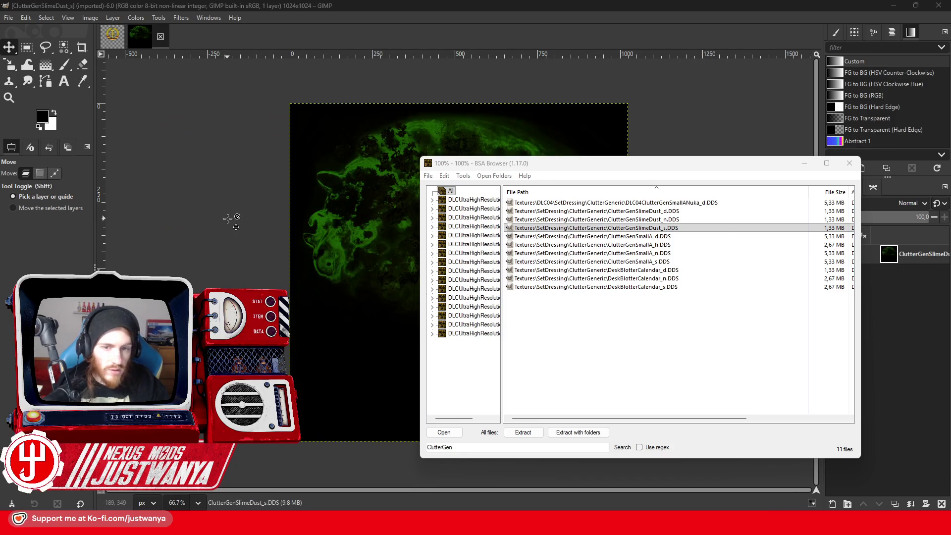
- Sample the slime texture's green as foreground colour, then delete the emblem's Logo_Schweinskasse layer
click(804, 164)
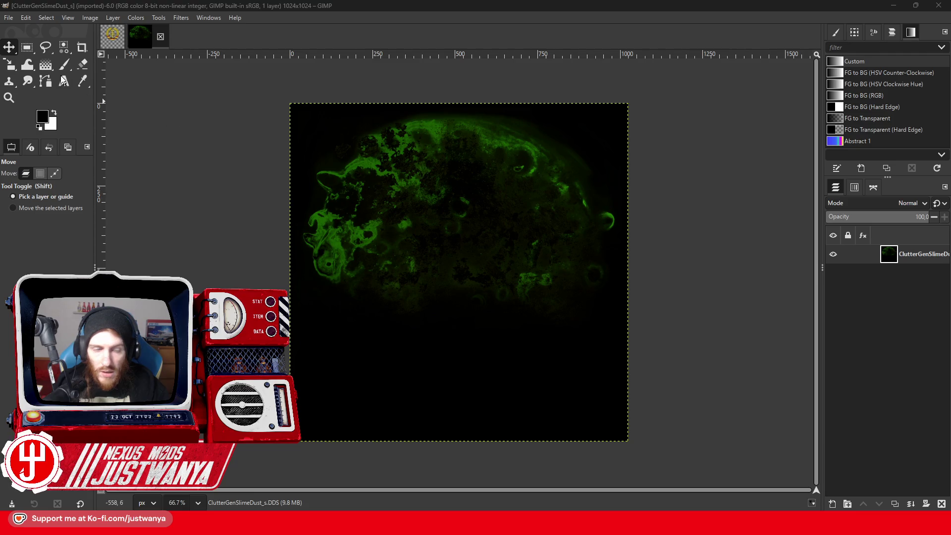
click(83, 81)
click(334, 243)
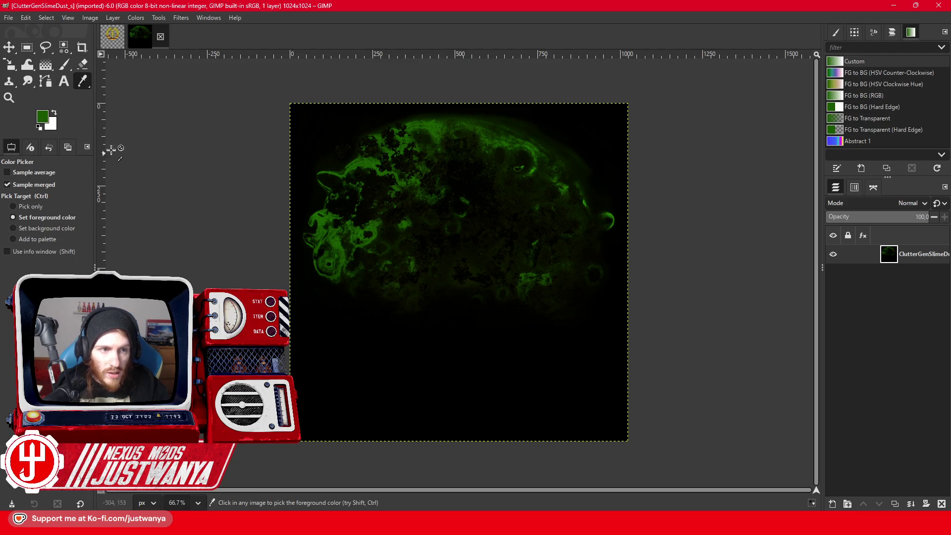
click(113, 39)
click(161, 43)
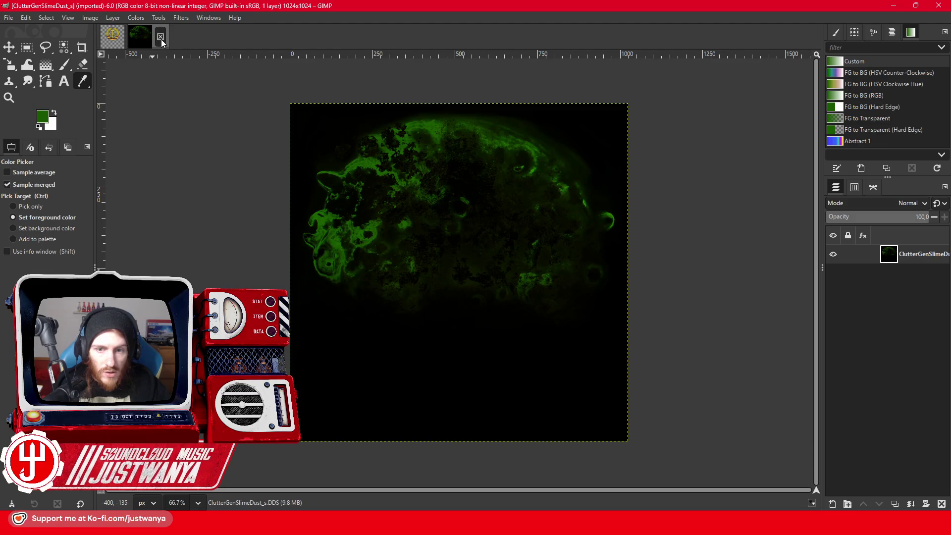
click(114, 45)
click(940, 504)
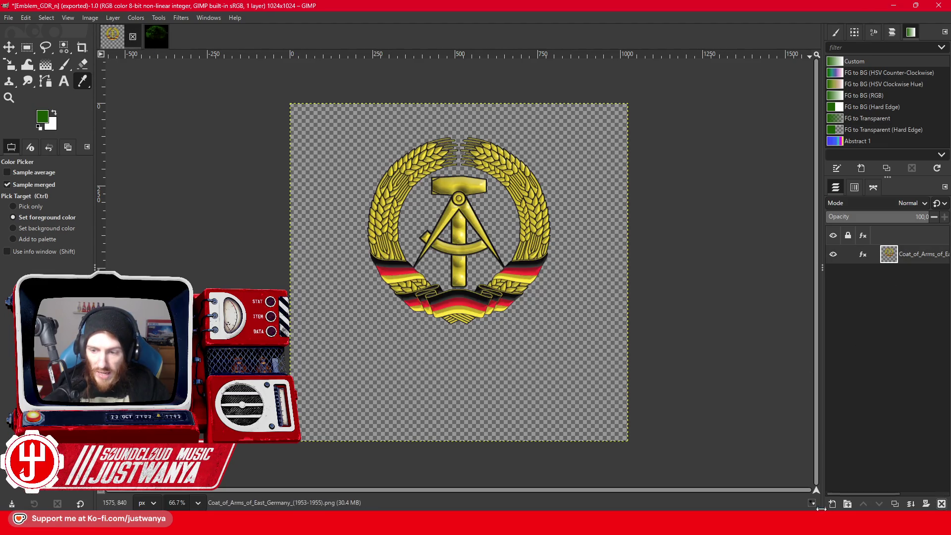
- Add a new layer beneath the emblem and fill it with black
click(833, 503)
key(Return)
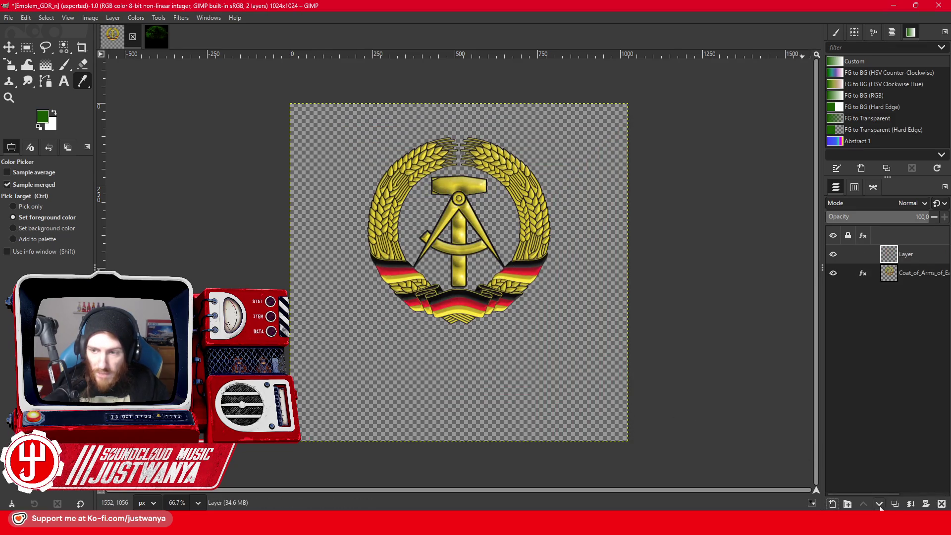
click(880, 505)
click(50, 125)
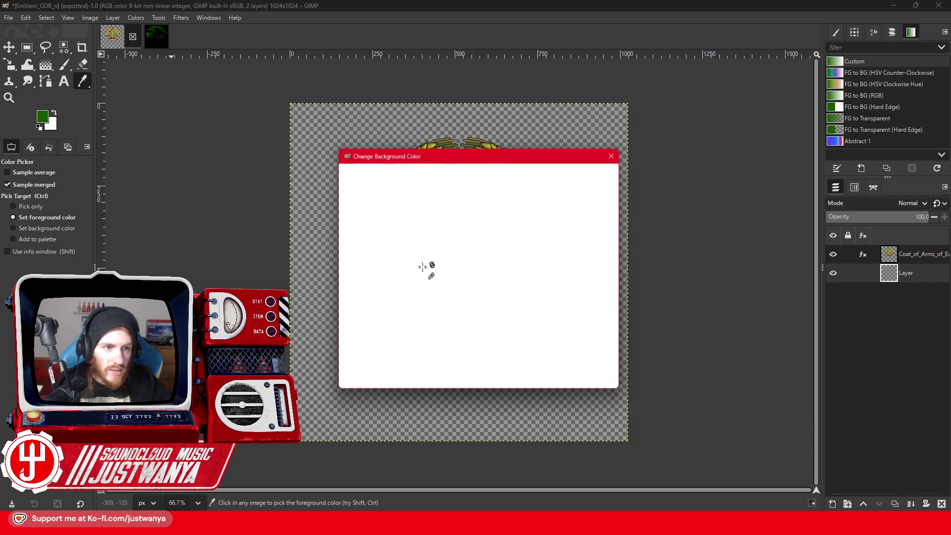
click(421, 317)
click(550, 382)
click(27, 18)
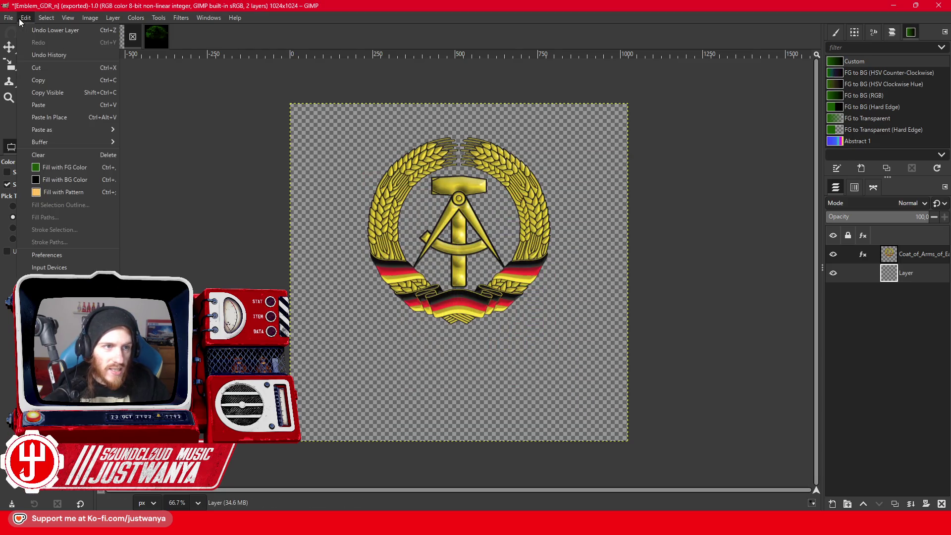
click(49, 171)
- Colorize the Coat_of_Arms layer with a yellow tint
click(847, 253)
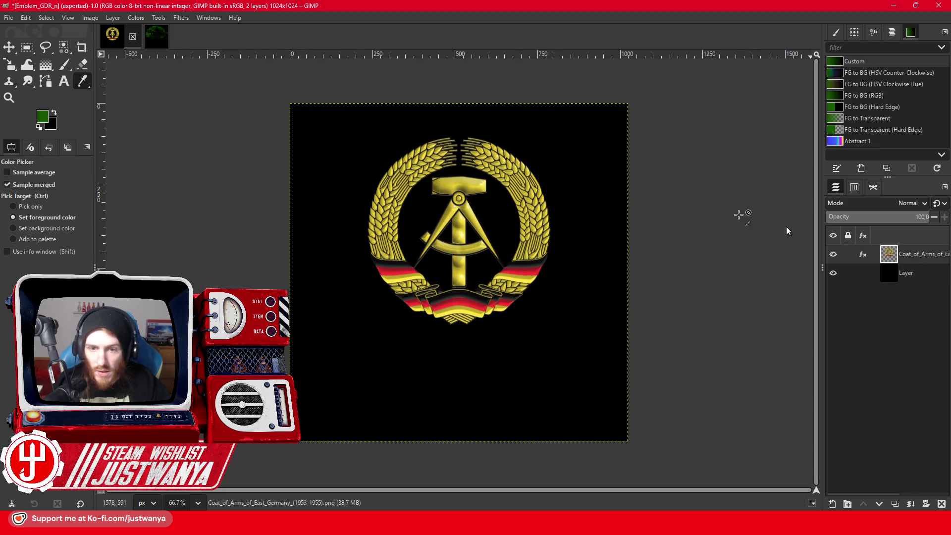
click(134, 18)
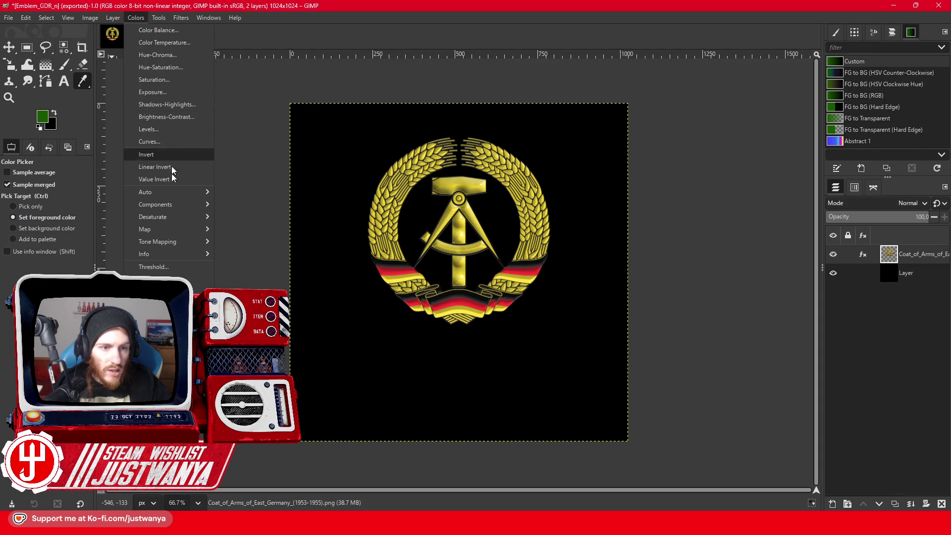
click(153, 279)
click(153, 160)
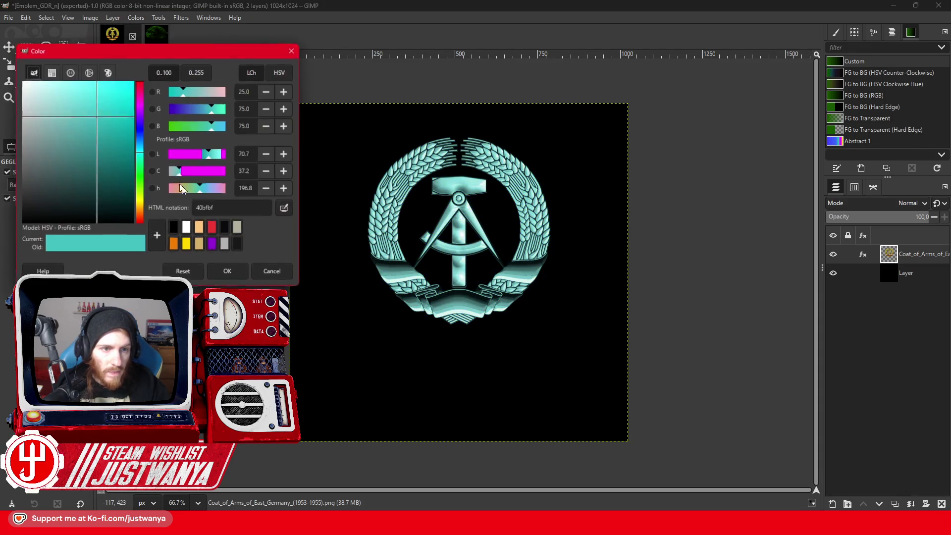
mouse_move(139, 154)
mouse_down()
mouse_move(152, 201)
mouse_move(95, 141)
mouse_move(156, 52)
mouse_move(117, 42)
mouse_up()
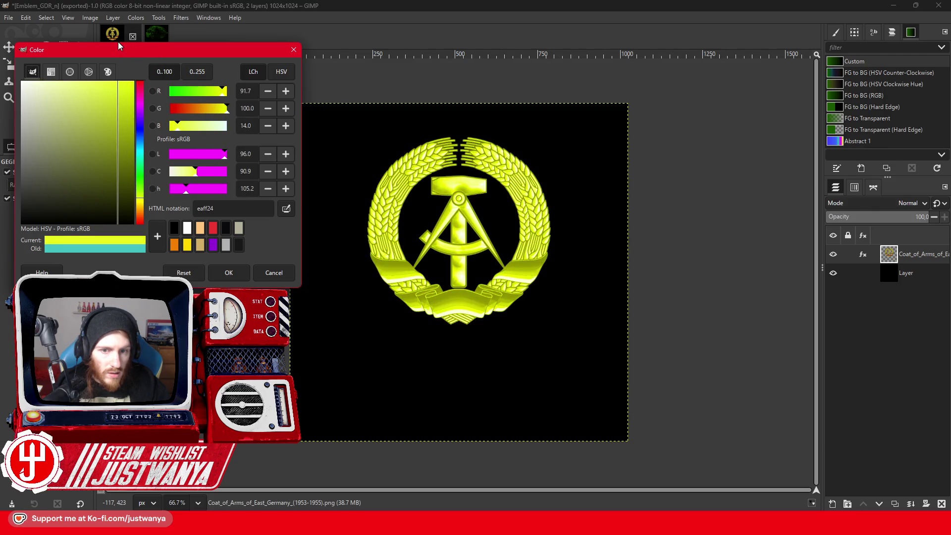
click(229, 272)
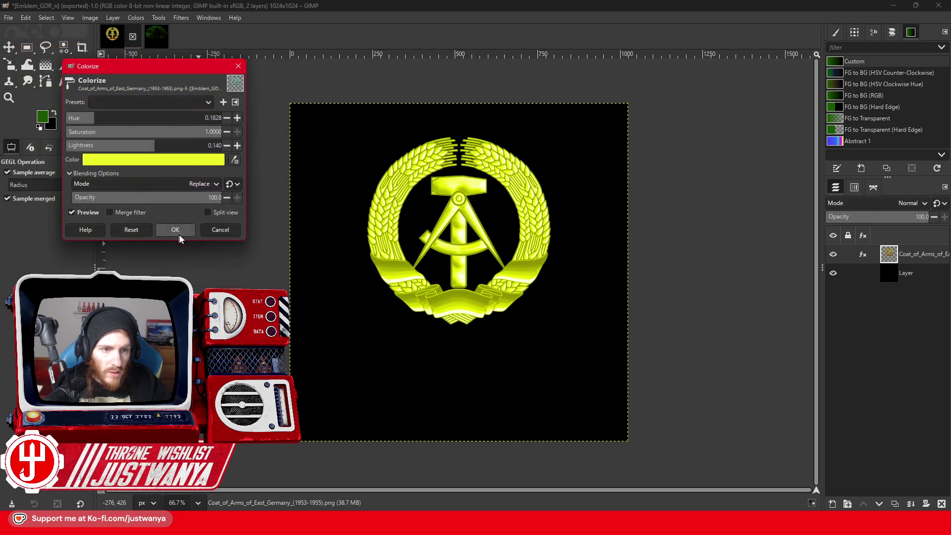
click(177, 232)
- Merge visible layers, fit the layer to image size, and export as Emblem_GDR_s.DDS
click(88, 18)
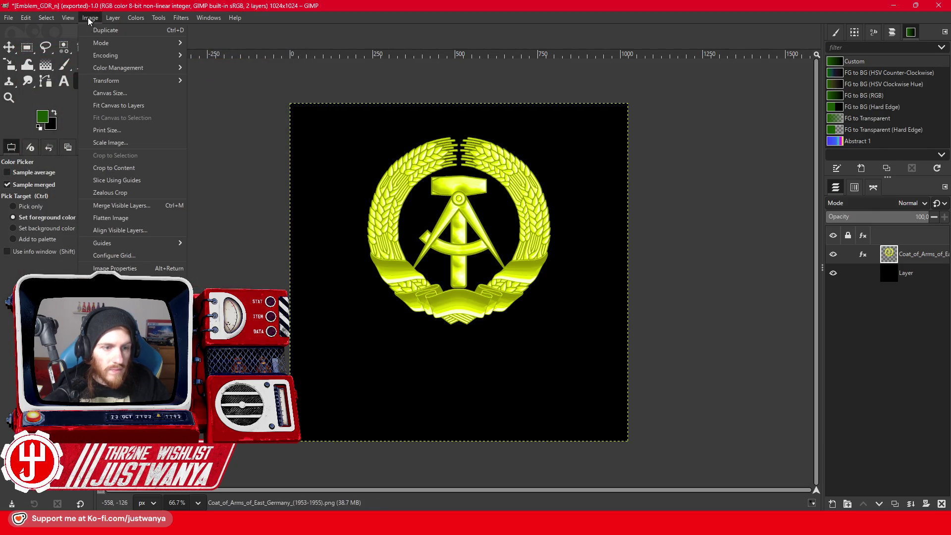
click(138, 203)
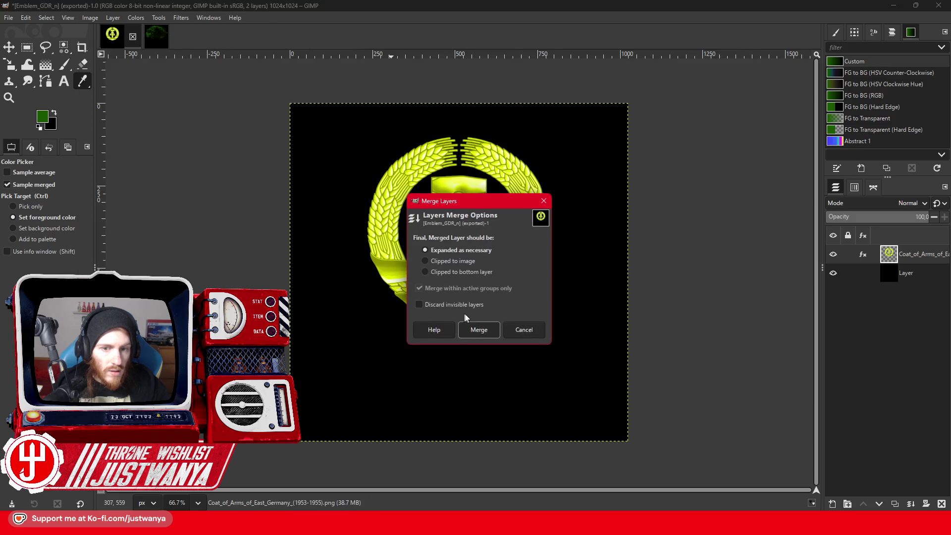
click(491, 331)
click(113, 18)
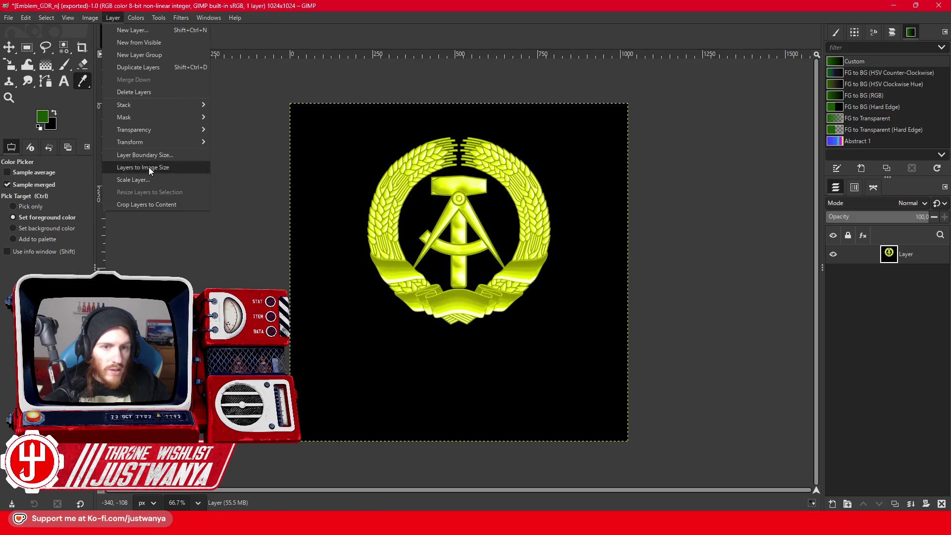
click(134, 166)
click(10, 20)
click(46, 179)
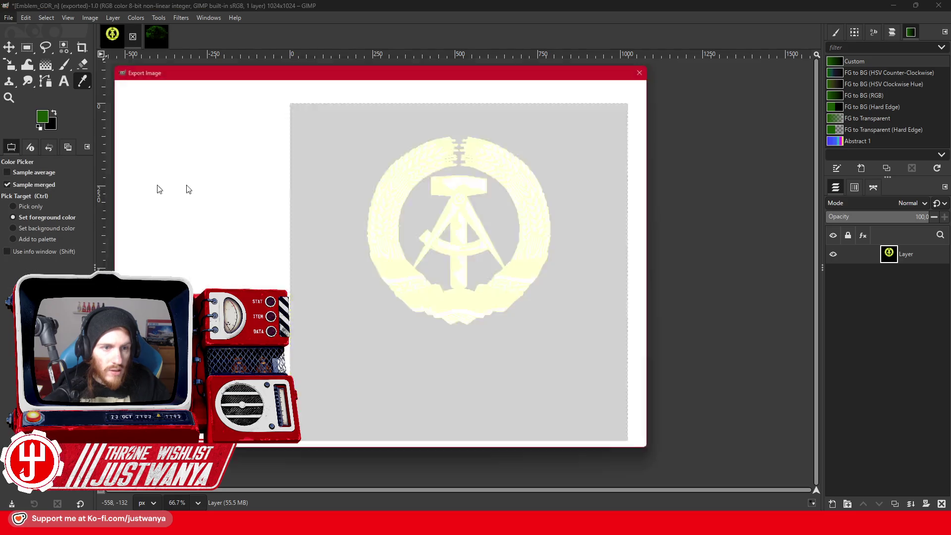
click(175, 84)
click(596, 448)
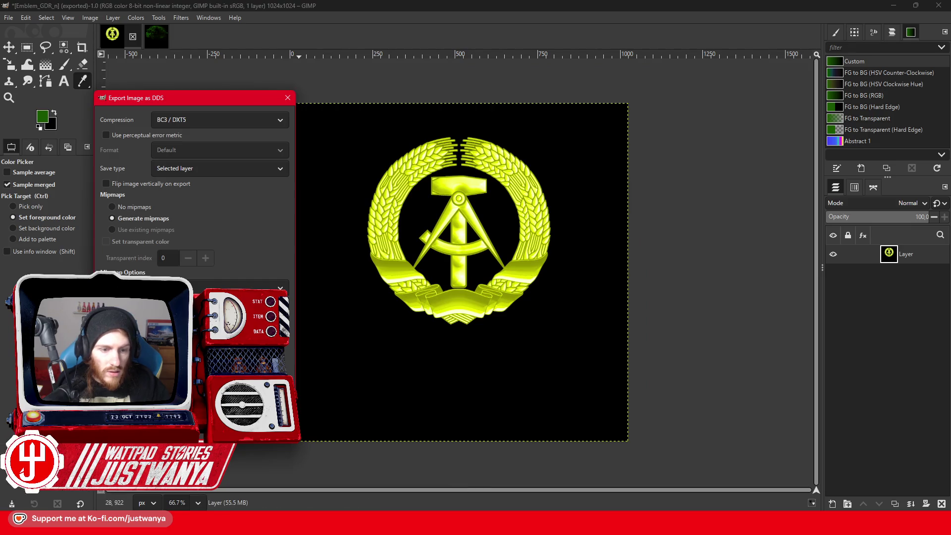
key(Return)
- Close the emblem and ClutterGenSlimeDust images, discarding unsaved changes
click(148, 44)
click(115, 44)
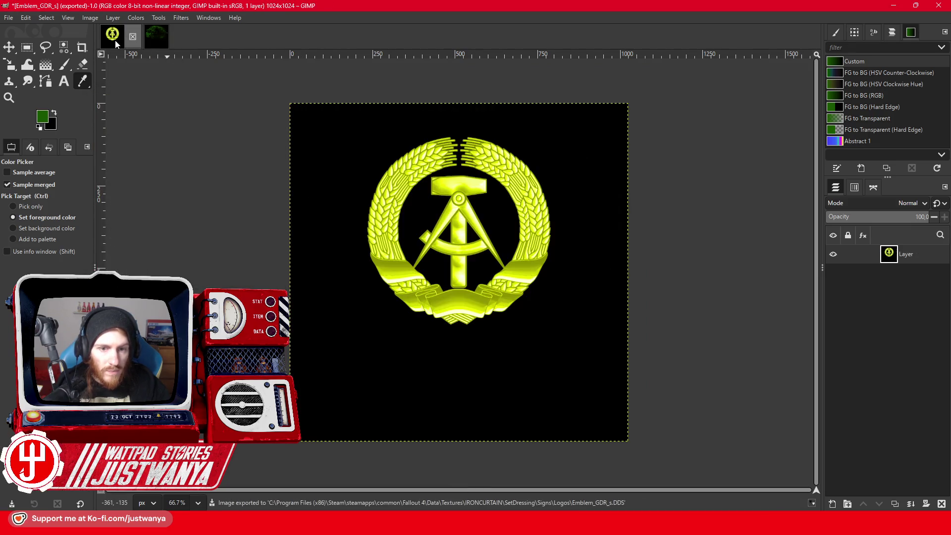
click(137, 42)
key(ctrl+d)
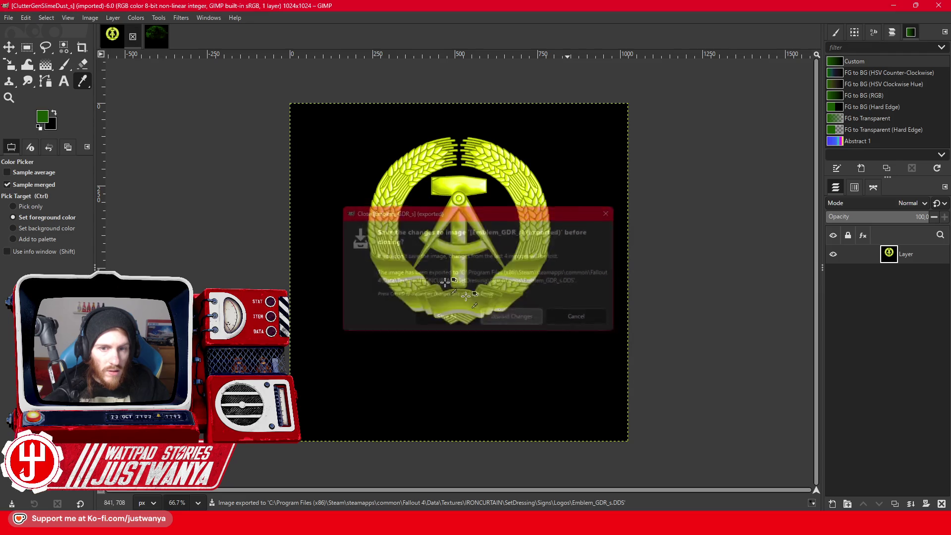
click(132, 36)
- In File Explorer, go up to the Signs folder and into Logos
mouse_move(451, 523)
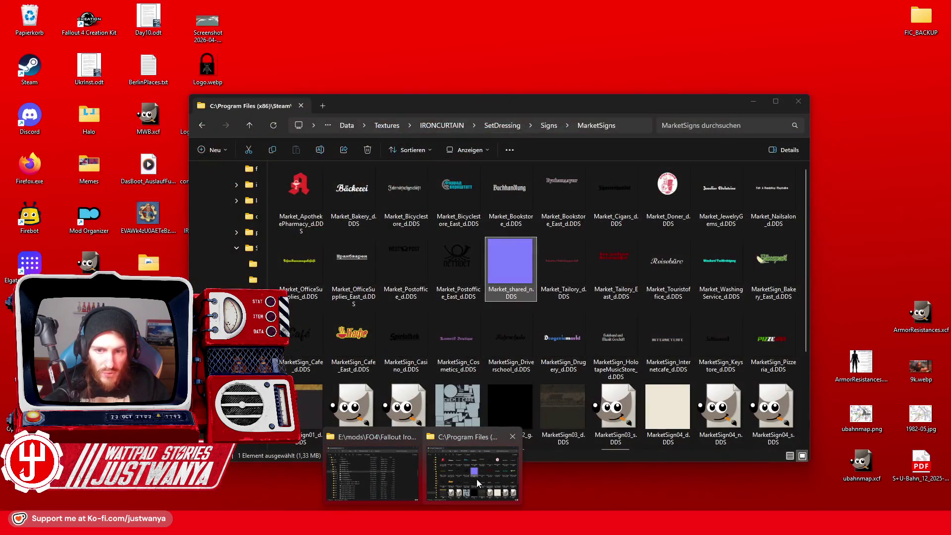
click(477, 480)
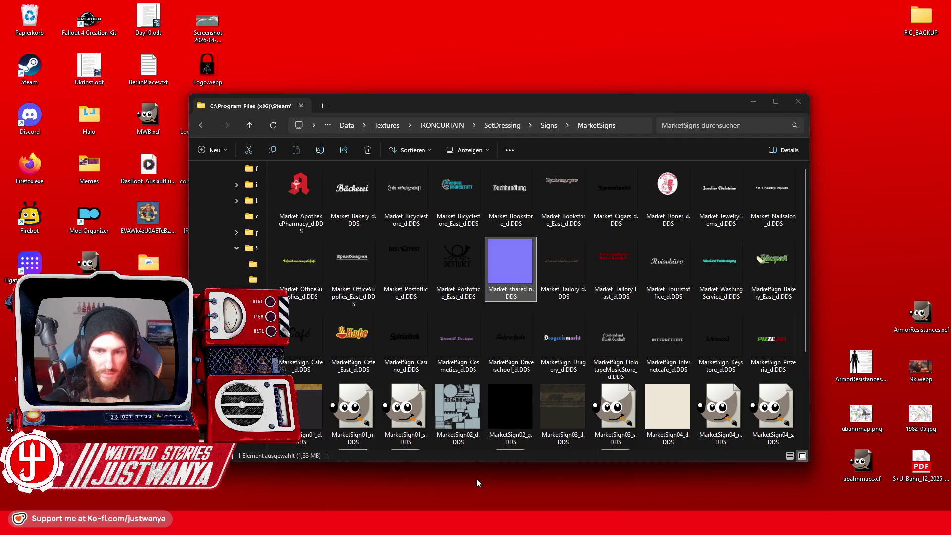
click(549, 127)
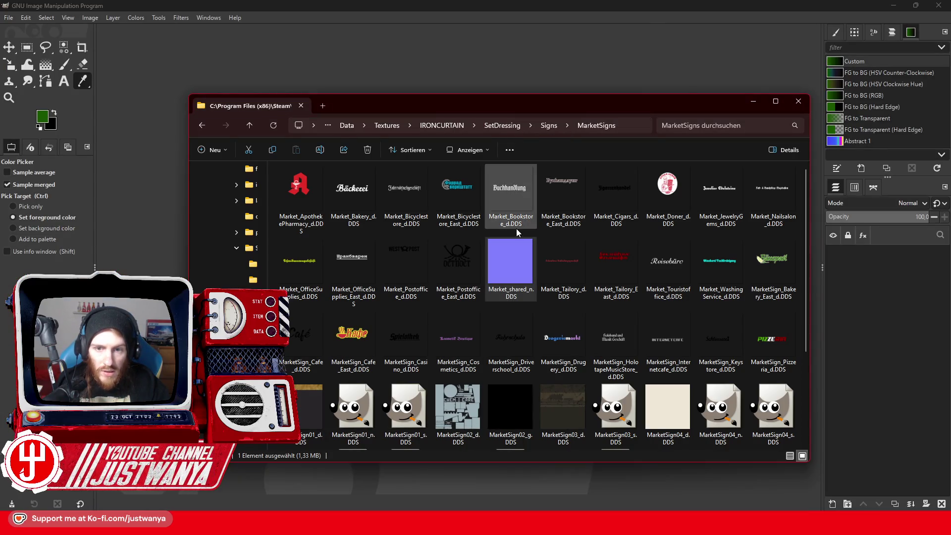
click(553, 127)
double_click(332, 187)
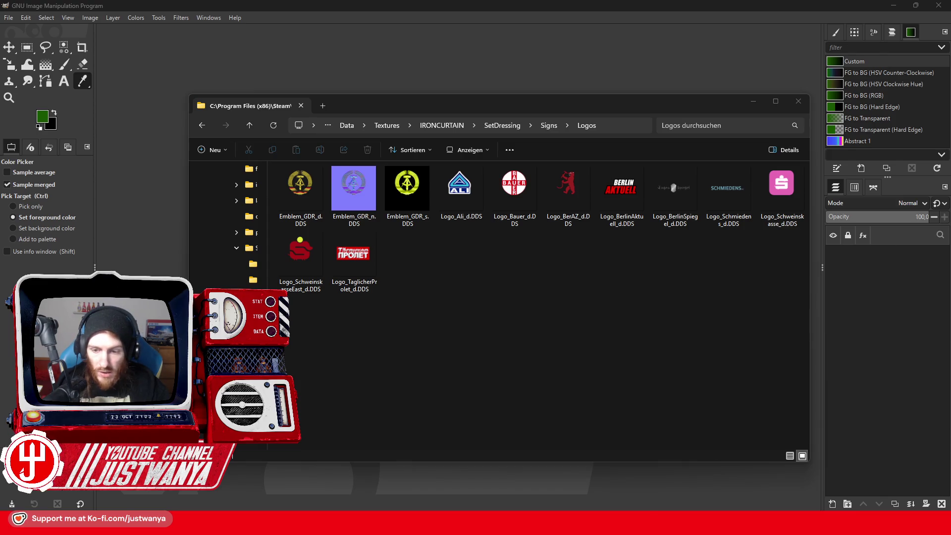
- Return to Creation Kit and dismiss its error prompt
mouse_move(648, 522)
click(605, 466)
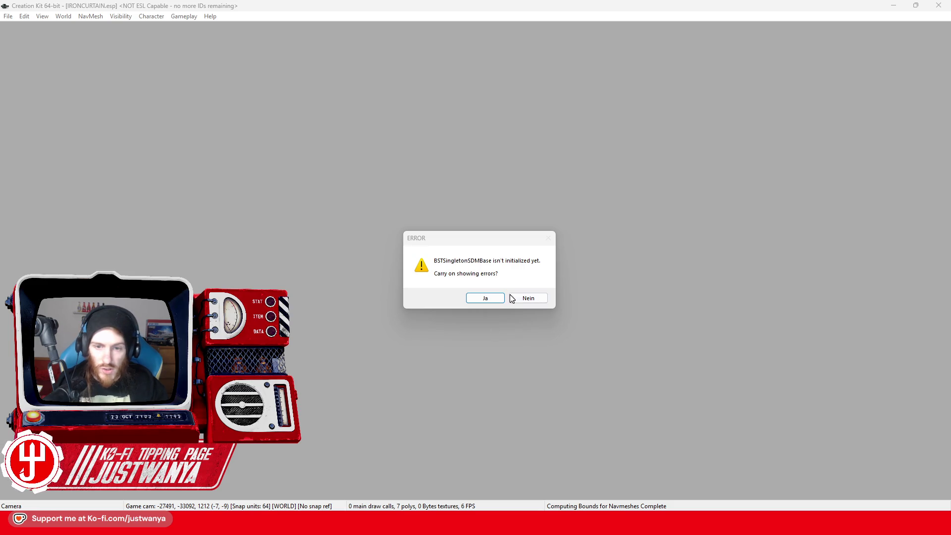
click(544, 299)
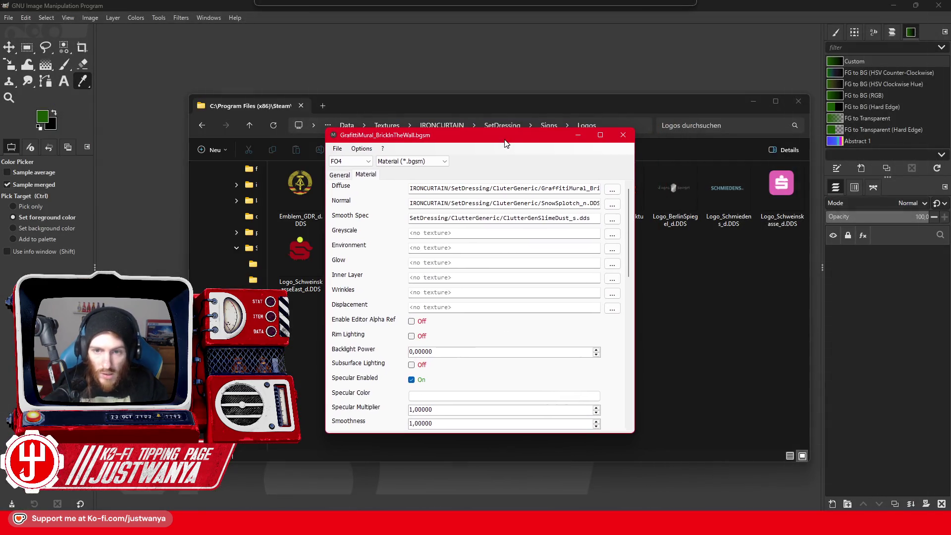
- Set the diffuse texture to Textures\IRONCURTAIN\SetDressing\Signs\Logos\Emblem_GDR_d.DDS
click(612, 190)
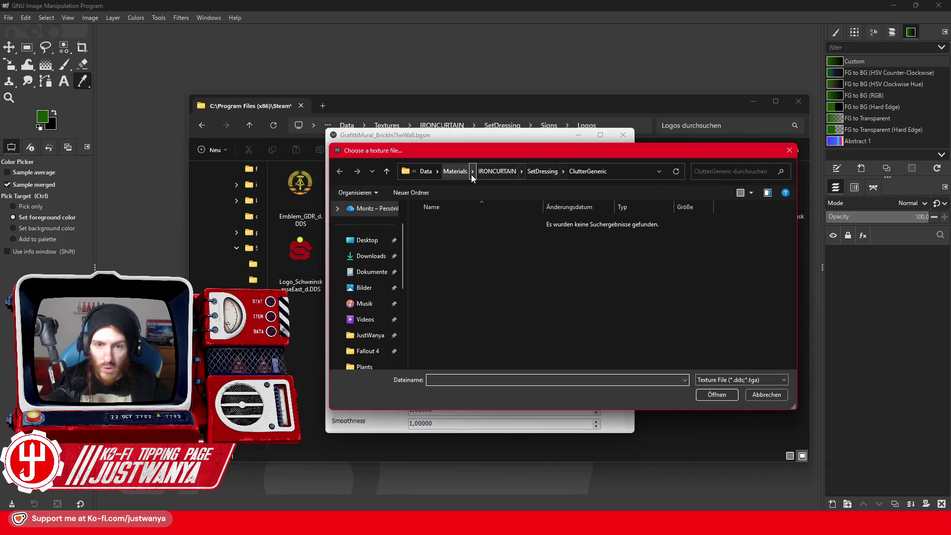
click(428, 173)
double_click(453, 350)
double_click(462, 293)
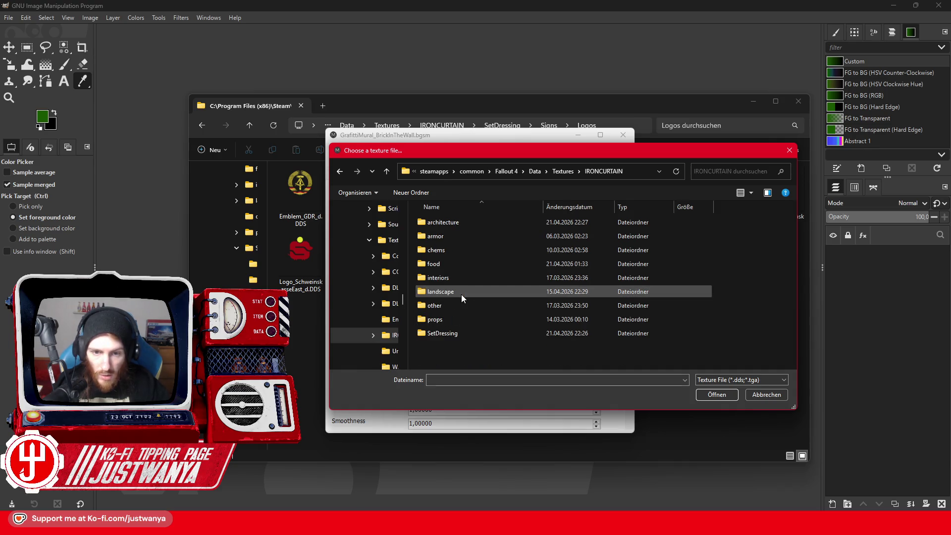
double_click(452, 334)
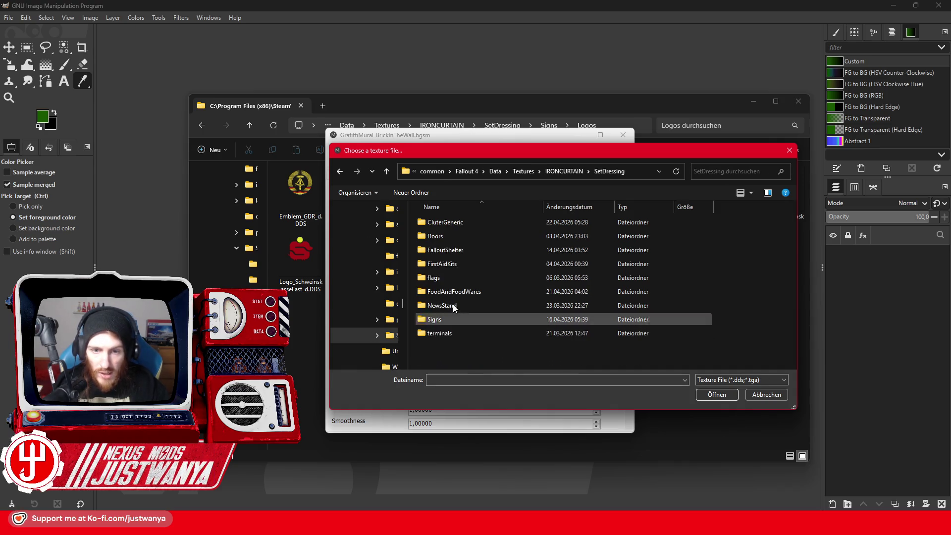
double_click(421, 322)
double_click(447, 230)
click(447, 230)
click(717, 394)
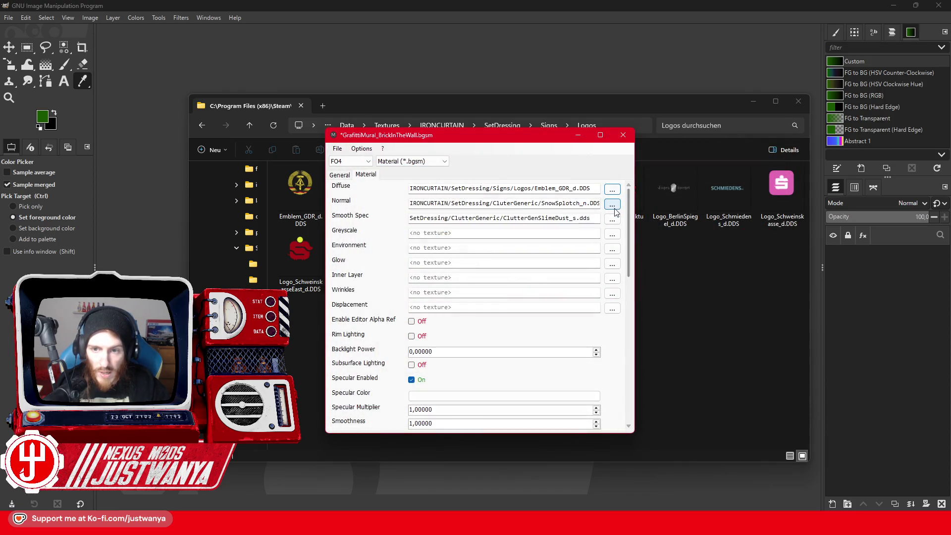
- Set the normal map to Emblem_GDR_n.DDS and smooth spec to Emblem_GDR_s.DDS
click(612, 204)
click(495, 223)
click(717, 395)
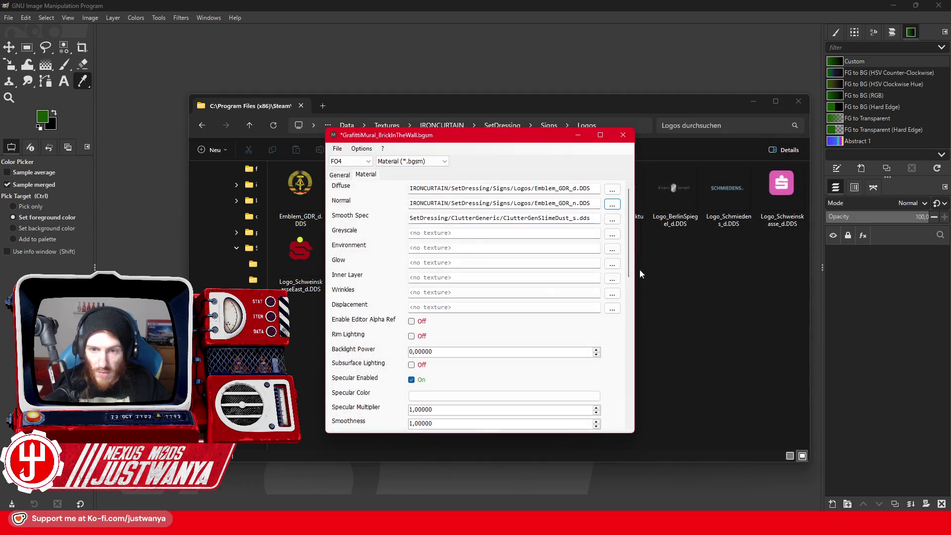
click(612, 219)
click(536, 233)
click(703, 395)
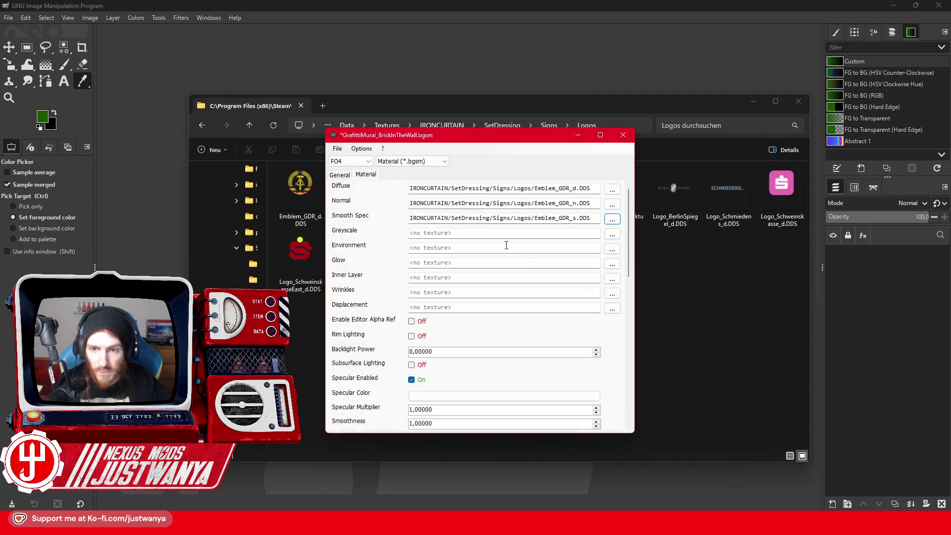
- Save the material as Emblem_GDR.bgsm in Materials\IRONCURTAIN\SetDressing\Signs\Logos
click(337, 148)
click(343, 196)
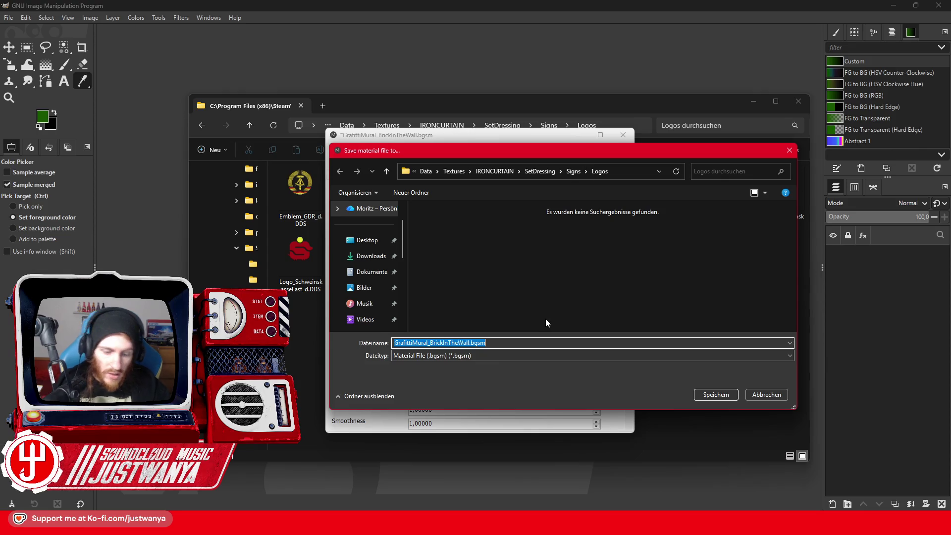
text(Emblem_GDR)
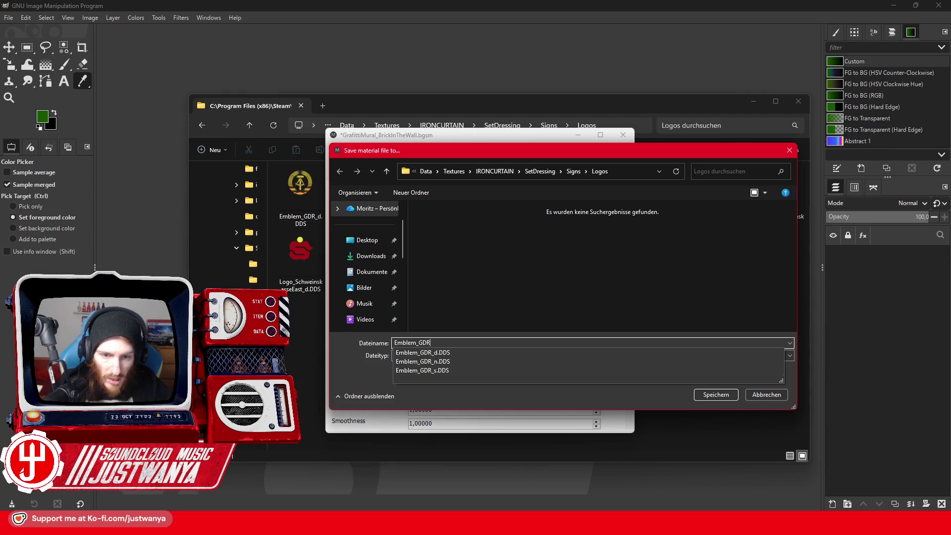
click(426, 171)
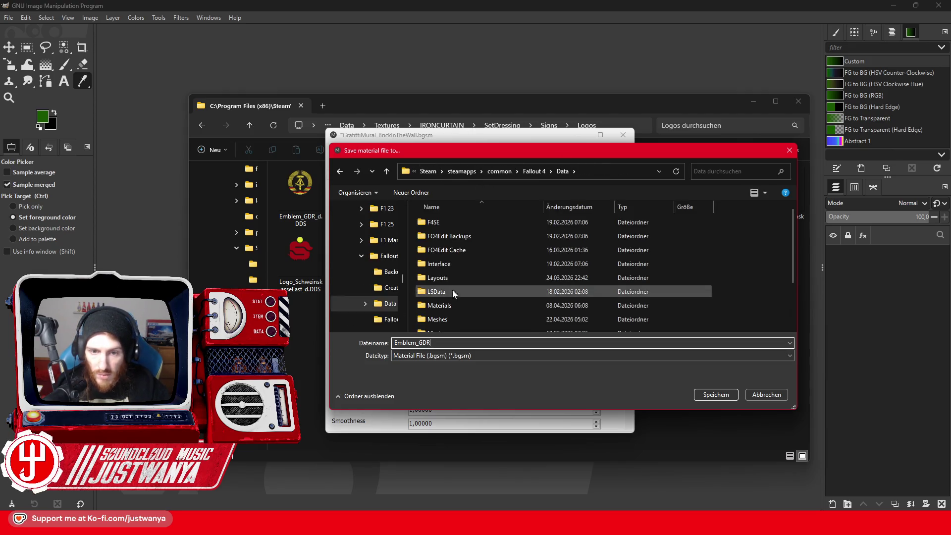
double_click(460, 305)
double_click(462, 291)
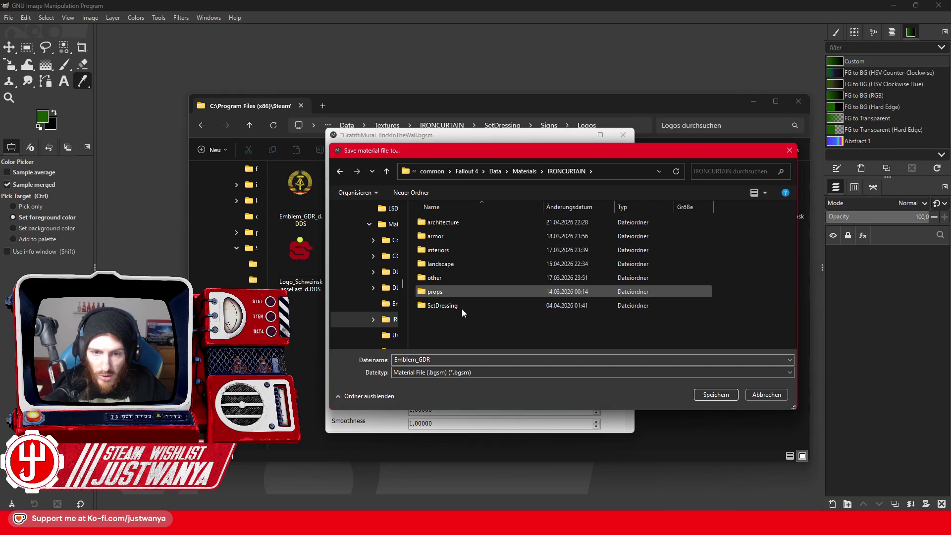
double_click(462, 306)
double_click(450, 317)
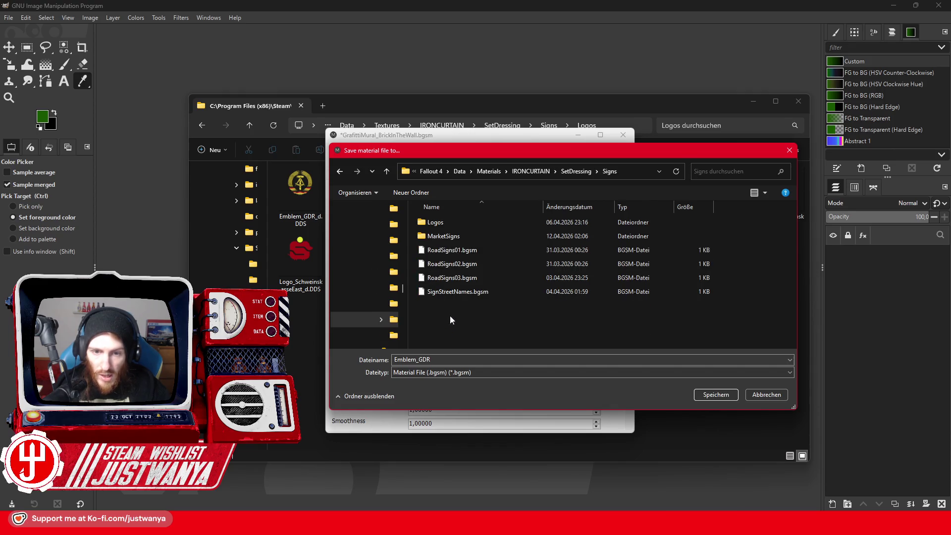
double_click(455, 223)
click(721, 397)
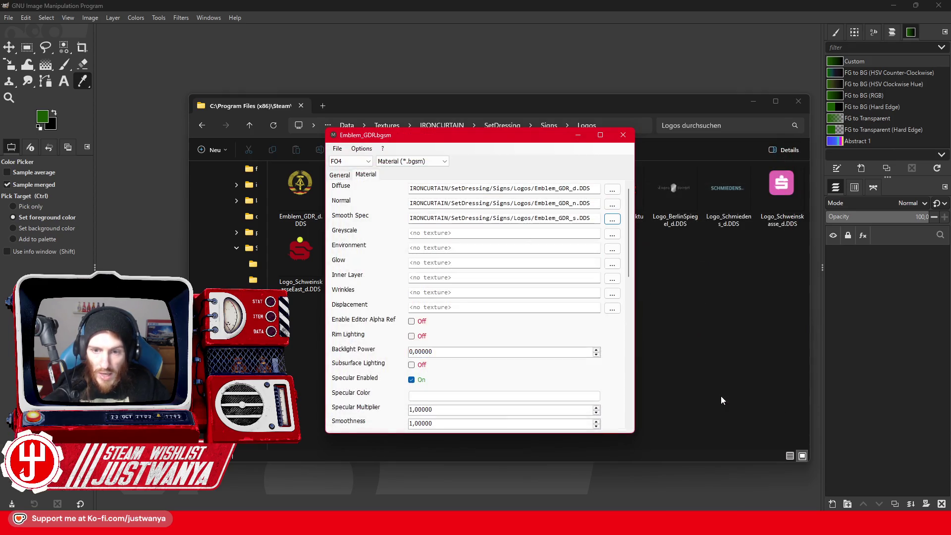
key(alt+Tab)
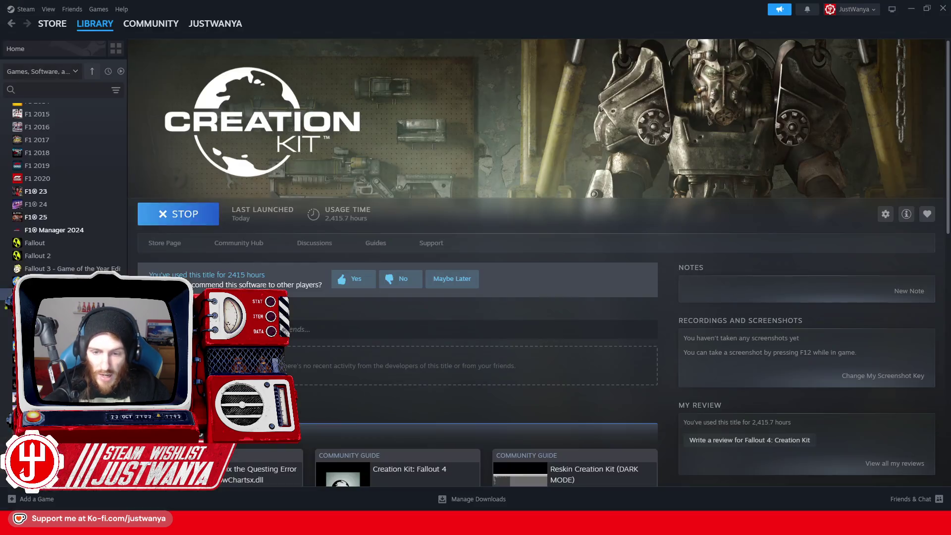
- Relaunch Creation Kit from its Steam library page
click(170, 218)
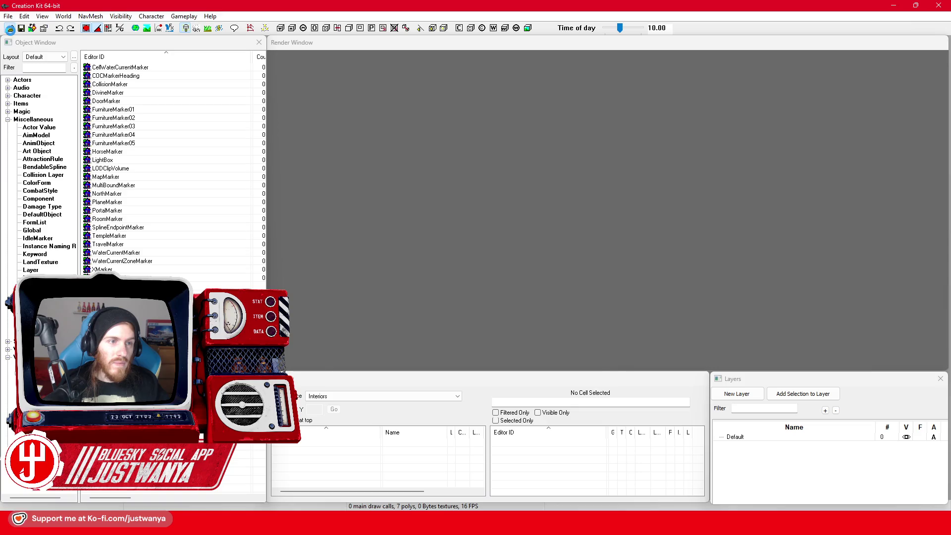
- Tick IRONCURTAIN.esp in the Data list, set it as active file, load it, and dismiss the warning
click(10, 28)
drag(459, 171, 455, 371)
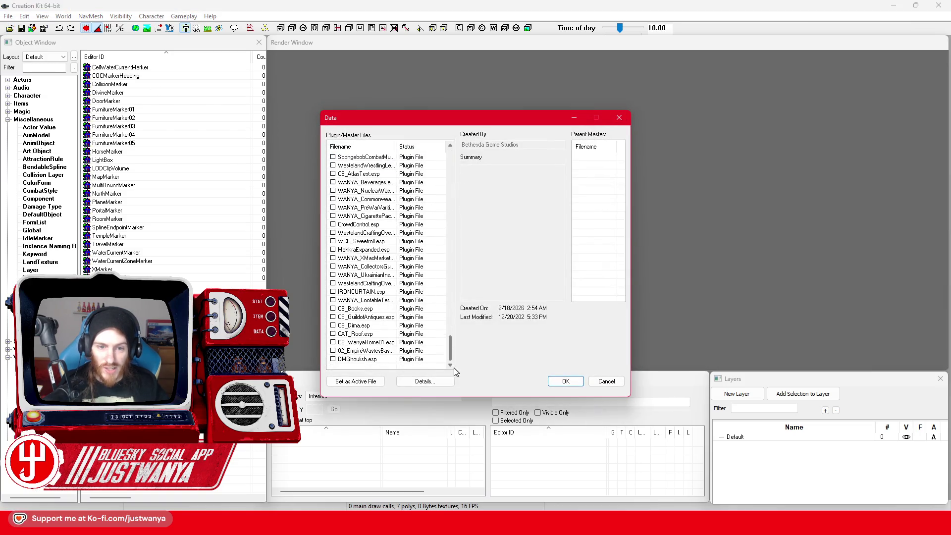
click(362, 292)
click(356, 382)
click(565, 382)
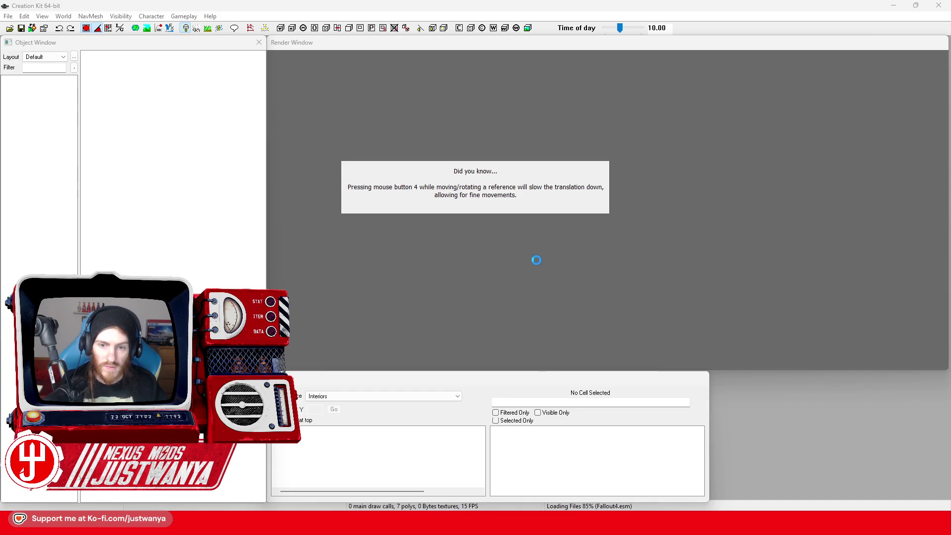
mouse_move(499, 525)
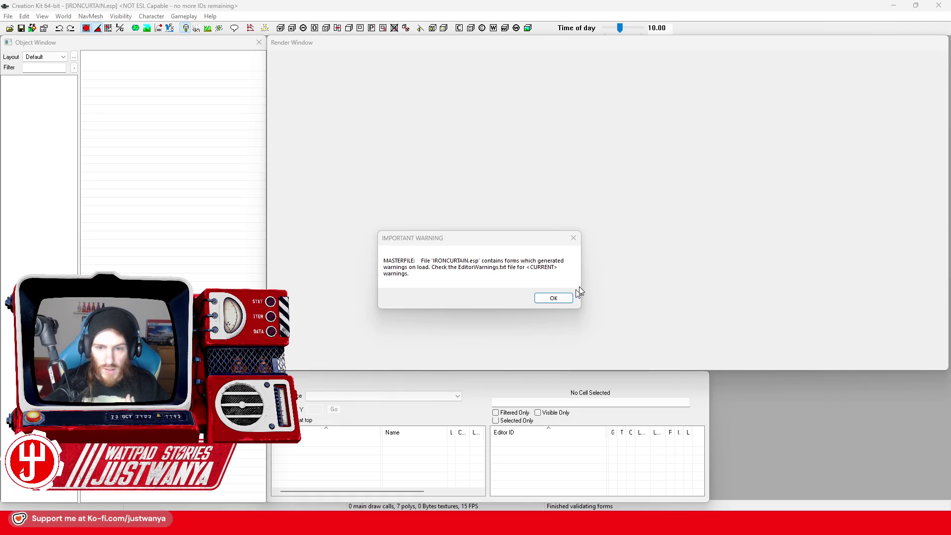
click(553, 298)
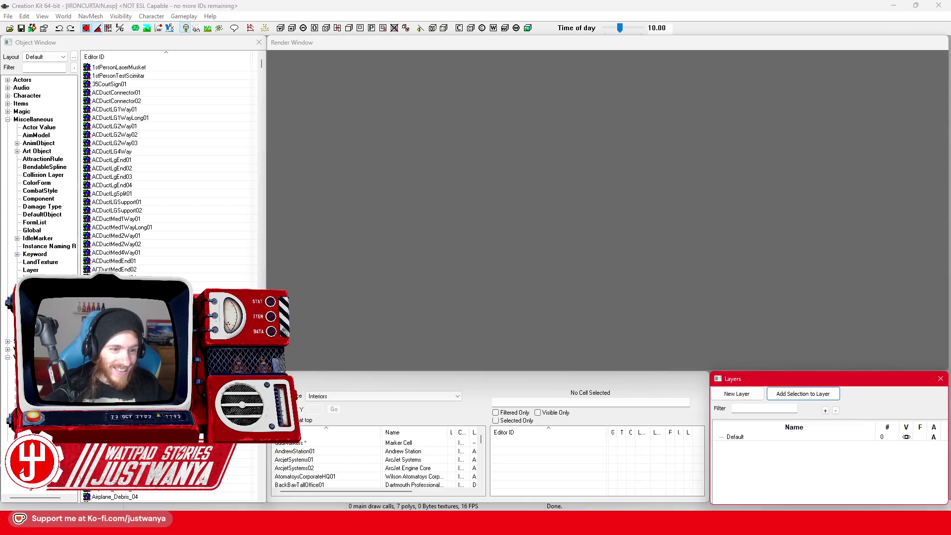
- Filter the object list by 'FIC_' and duplicate the brick mural material swap
click(44, 67)
text(Fl)
text(C_)
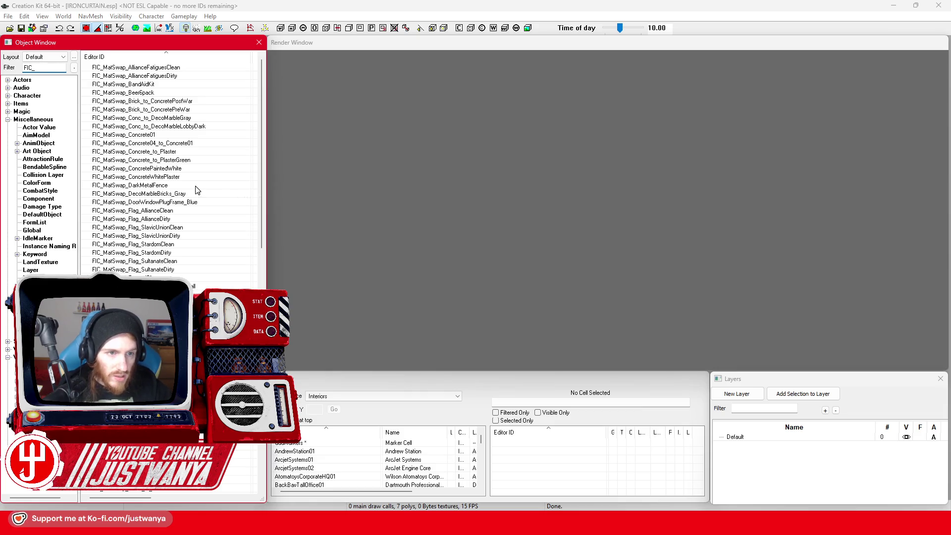
right_click(196, 286)
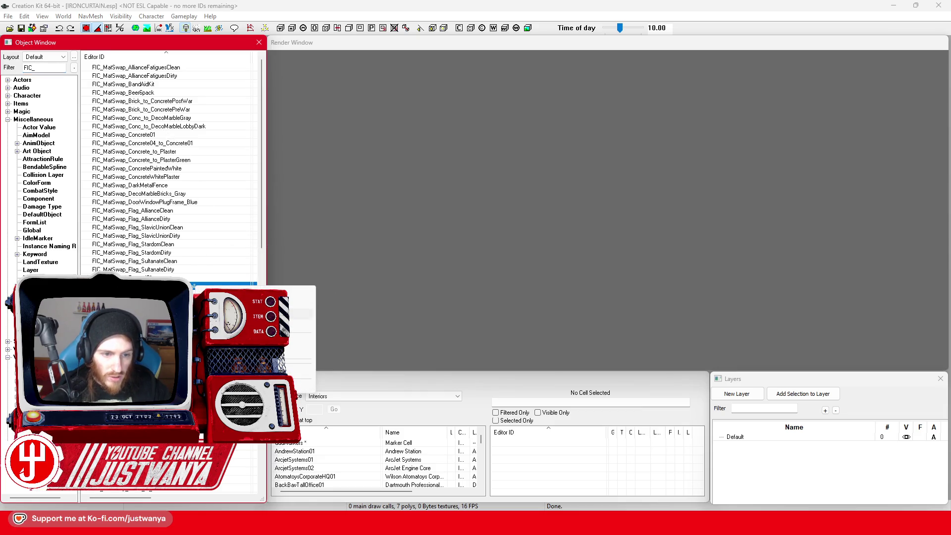
click(223, 314)
- Set the swap's replacement material to Signs\Logos\Emblem_GDR.bgsm
click(273, 143)
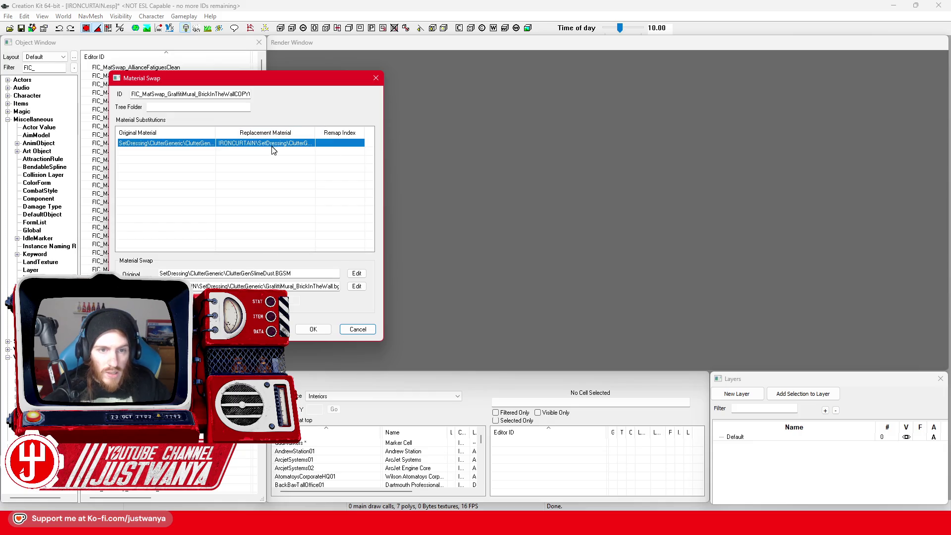
click(357, 287)
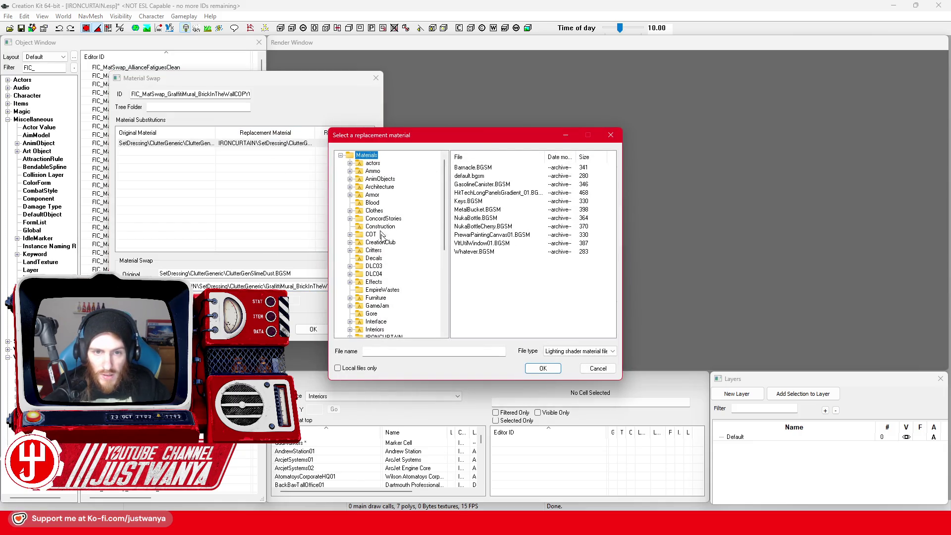
scroll(353, 273, down, 3)
click(350, 266)
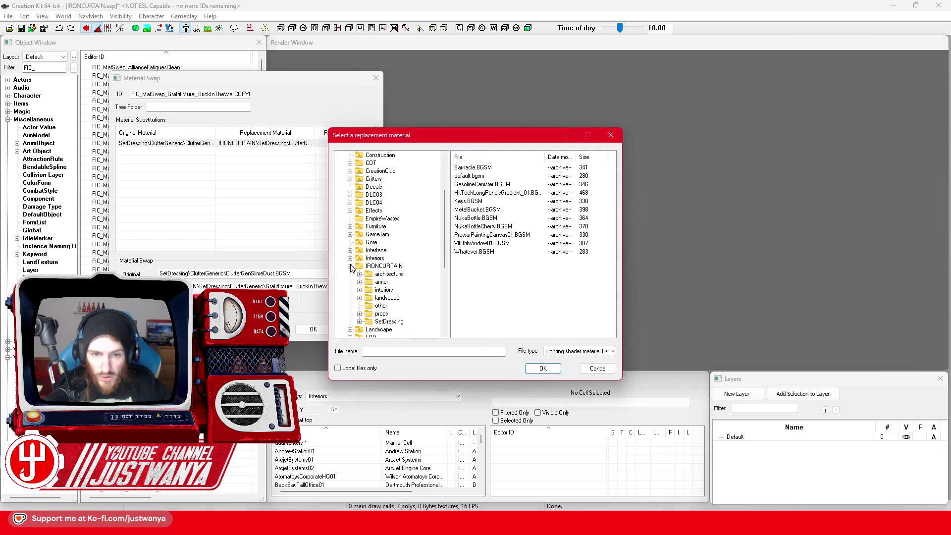
click(360, 322)
double_click(391, 322)
click(400, 323)
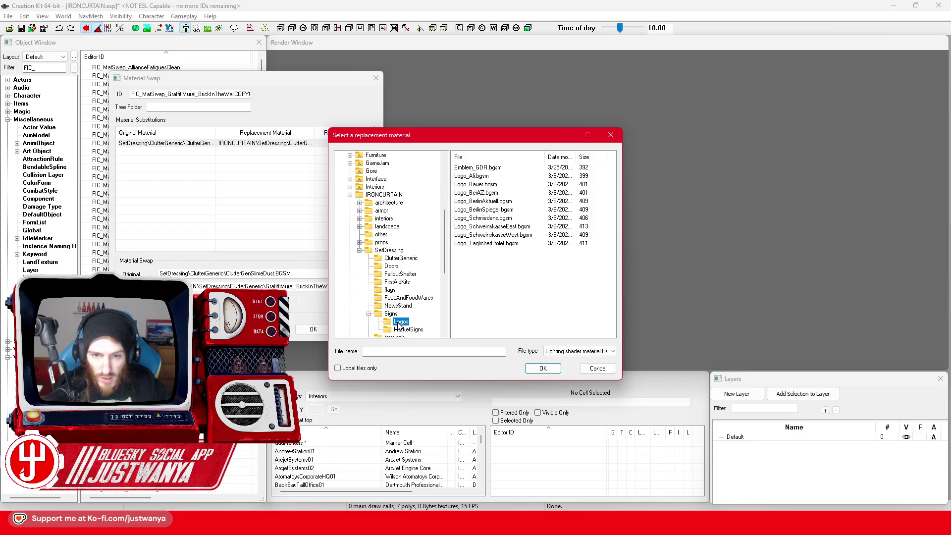
click(474, 170)
click(530, 369)
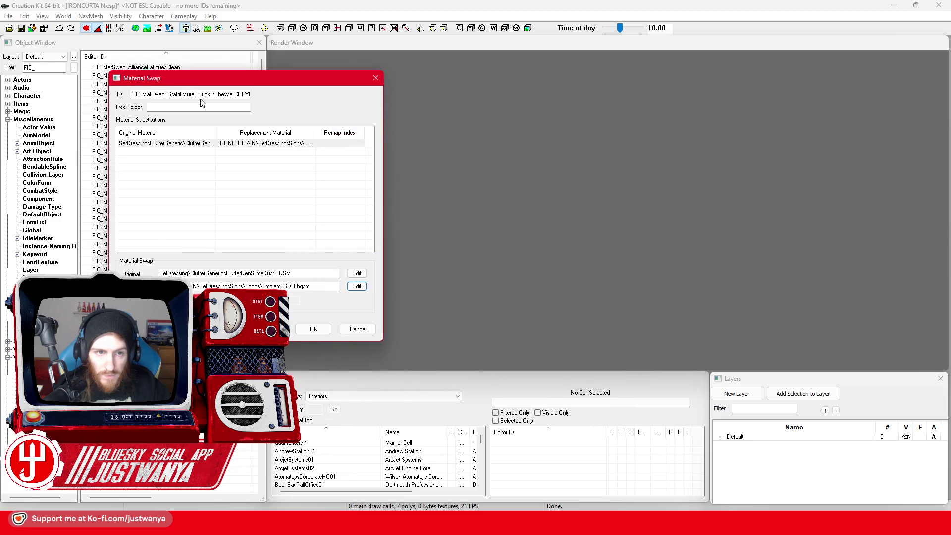
- Rename the ID to FIC_MatSwap_EmblemGDR, confirm it as a new form, and save the plugin
drag(198, 94, 252, 94)
drag(157, 94, 352, 122)
text(EmblemGDR)
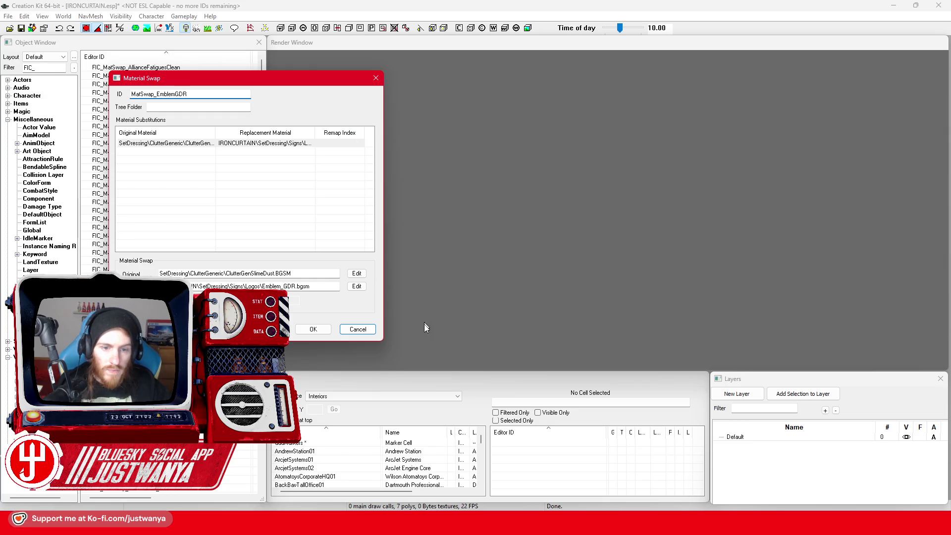
click(313, 329)
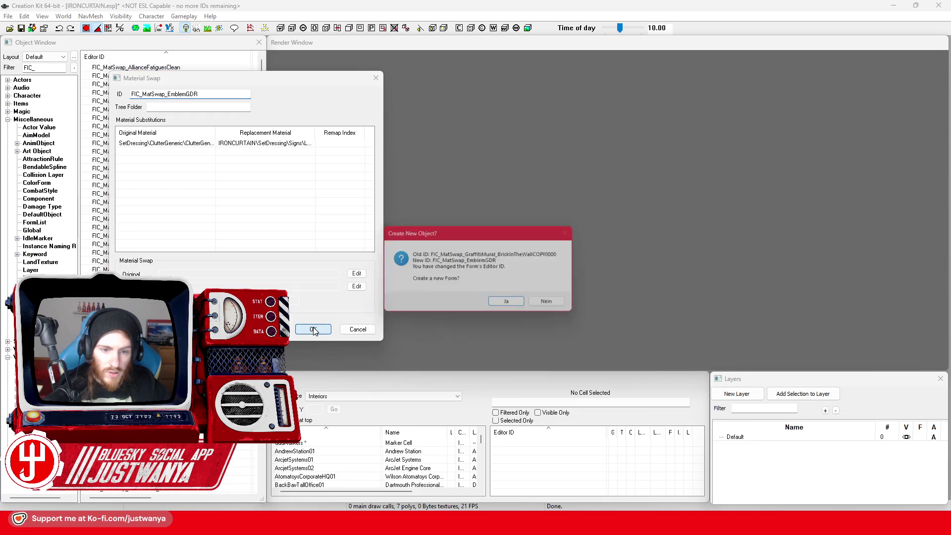
click(548, 304)
click(509, 294)
key(ctrl+s)
- Load the FICWilderness15 cell from the recently visited cells
click(382, 399)
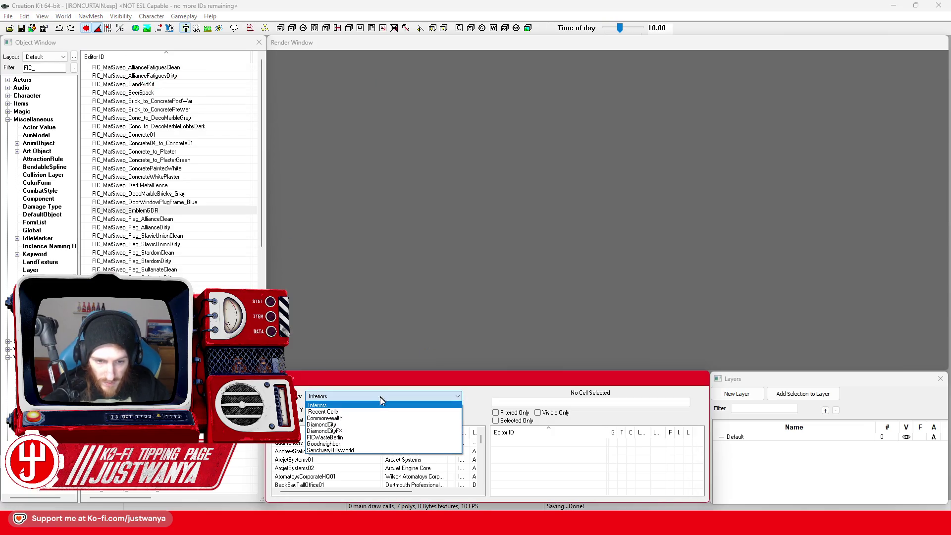
click(347, 408)
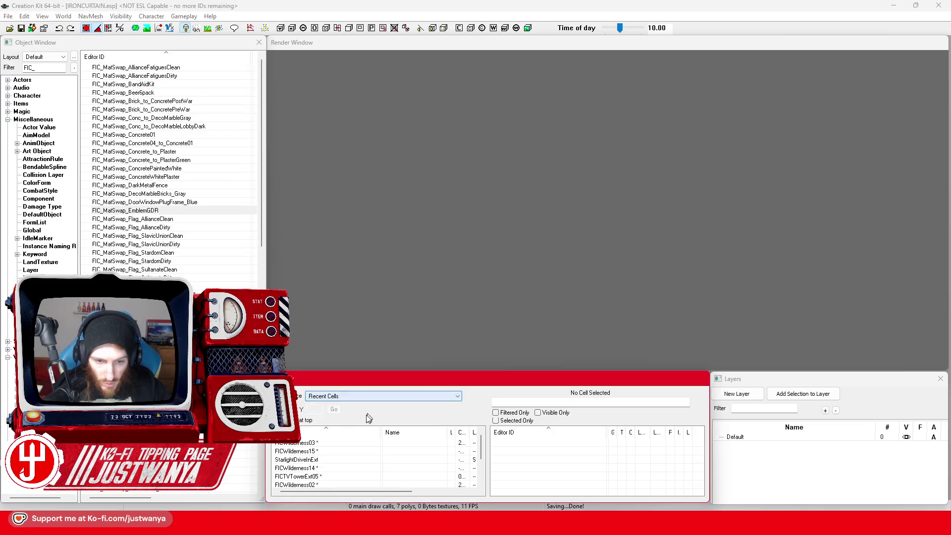
double_click(332, 452)
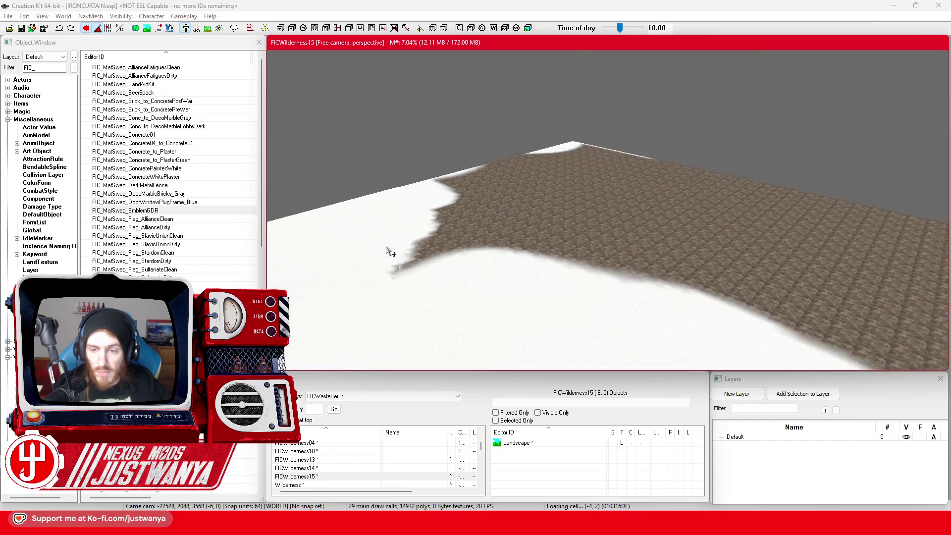
drag(389, 251, 529, 310)
- Fly the camera across the snowy landscape until it faces the concrete building's glass front
scroll(526, 308, up, 10)
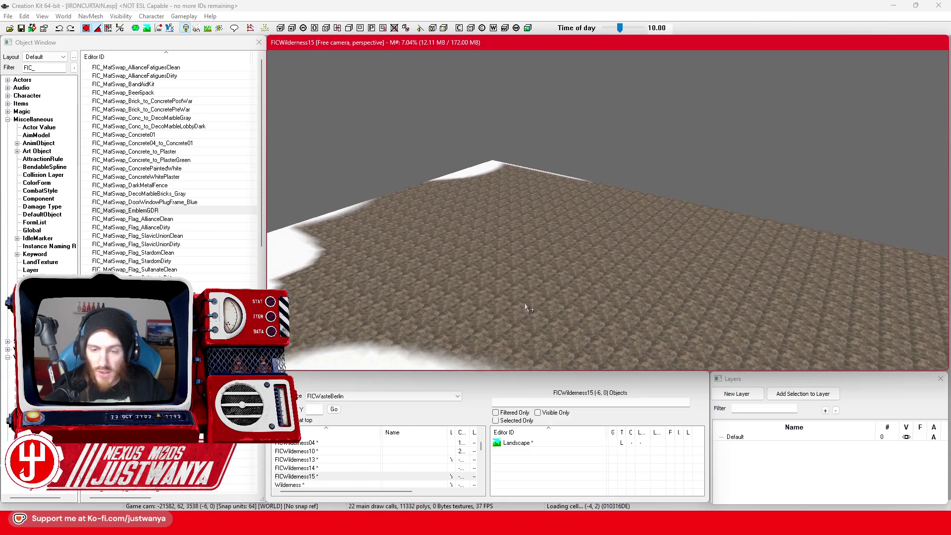
scroll(526, 309, up, 10)
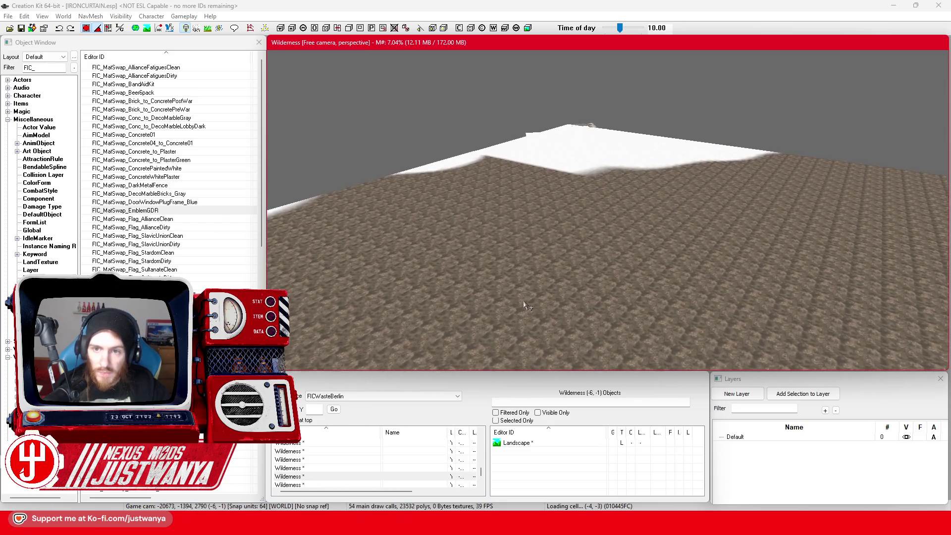
drag(526, 308, 564, 272)
scroll(565, 272, up, 10)
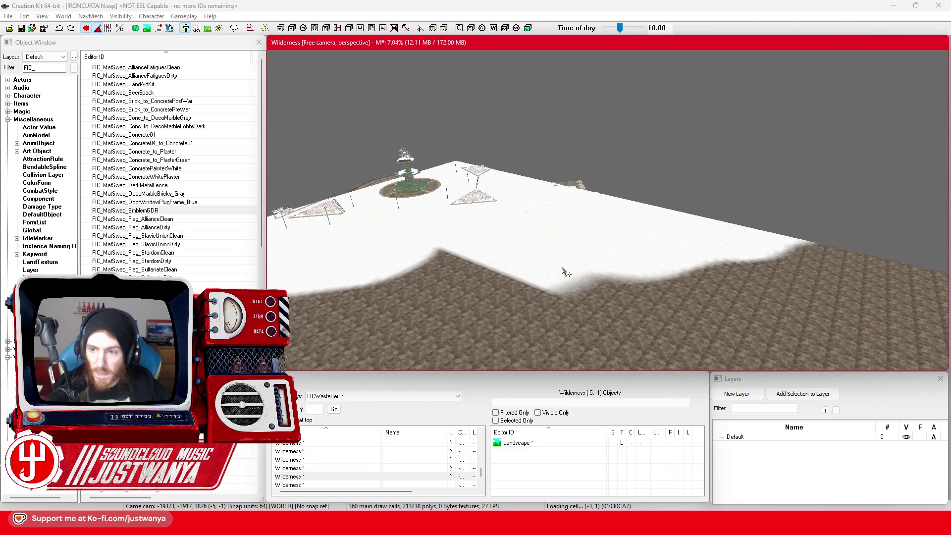
mouse_move(625, 213)
mouse_down()
mouse_move(664, 214)
mouse_move(748, 246)
mouse_move(537, 272)
mouse_up()
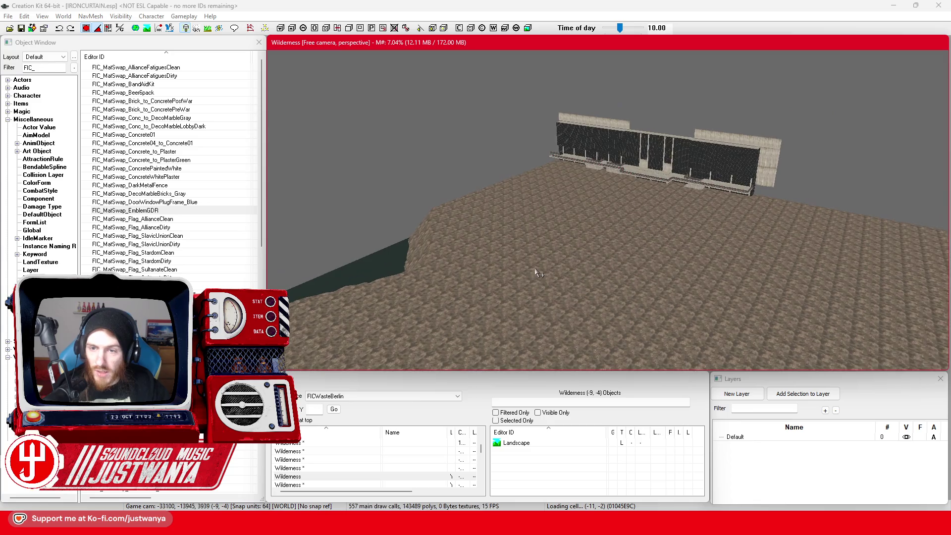
scroll(537, 272, up, 10)
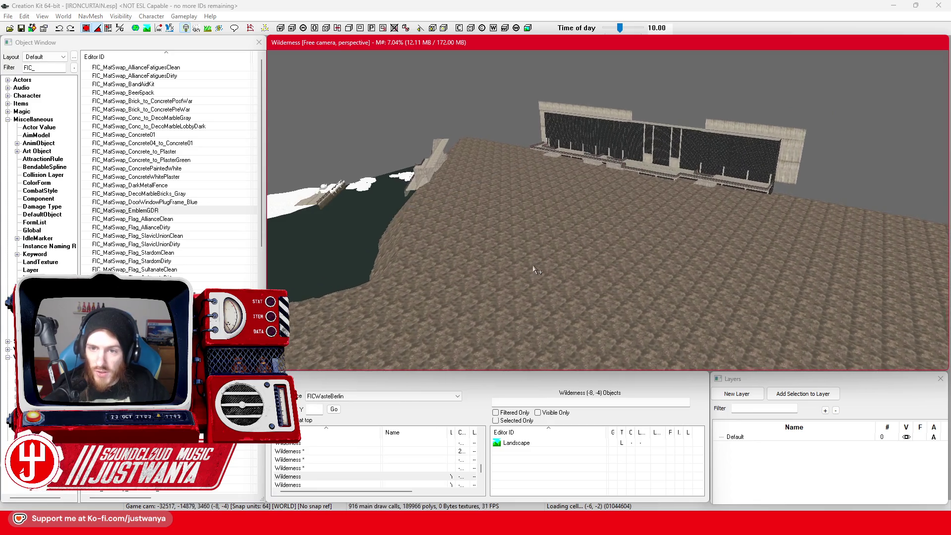
scroll(533, 268, up, 8)
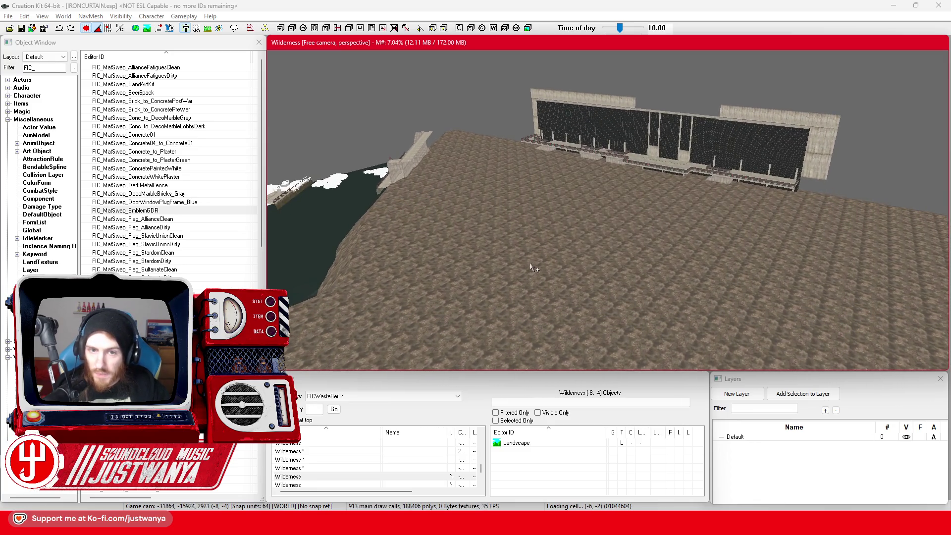
mouse_move(532, 278)
mouse_down()
mouse_move(636, 268)
mouse_move(628, 240)
mouse_move(310, 127)
mouse_move(632, 287)
mouse_up()
scroll(631, 287, up, 5)
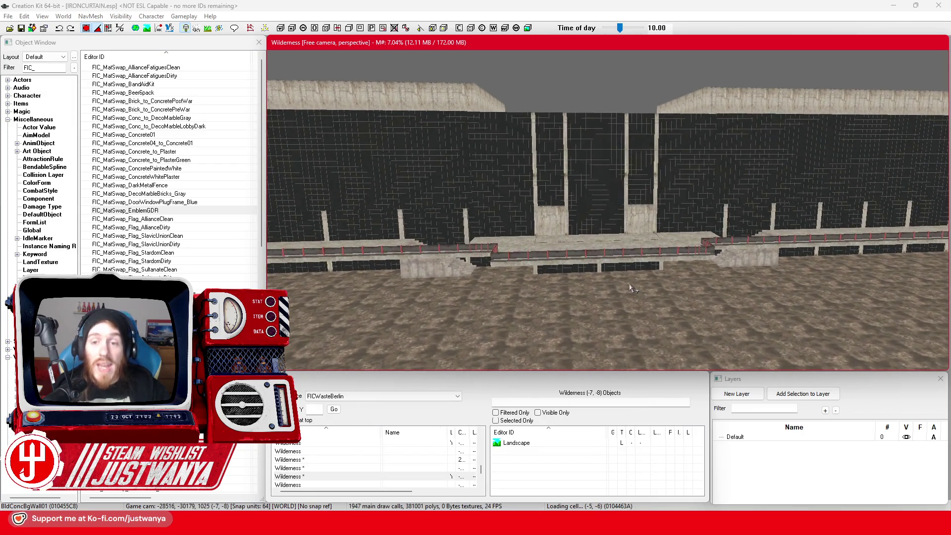
scroll(631, 287, up, 5)
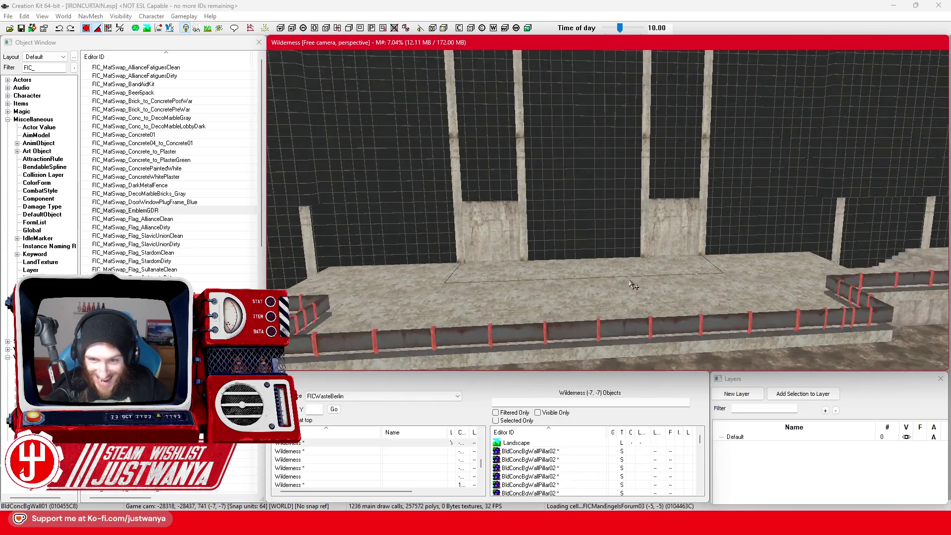
click(588, 305)
scroll(581, 308, down, 1)
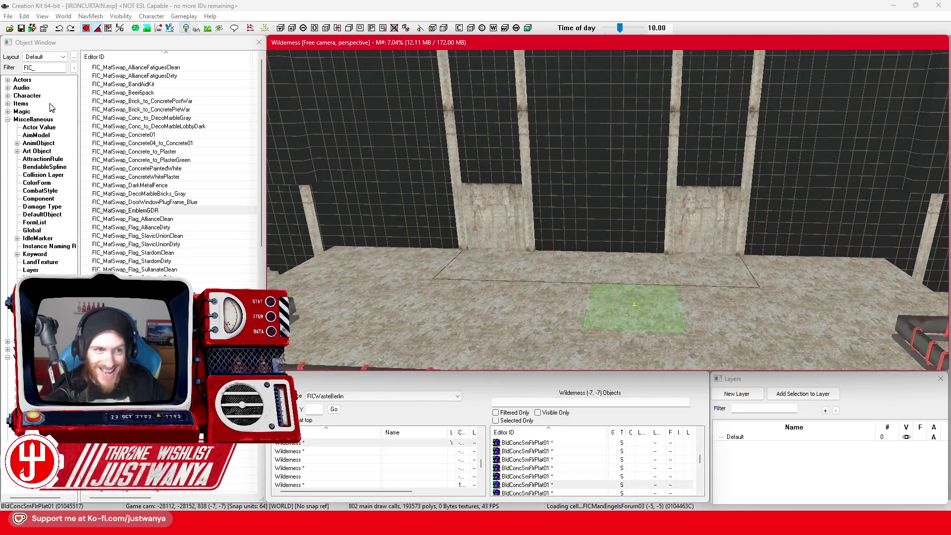
click(165, 270)
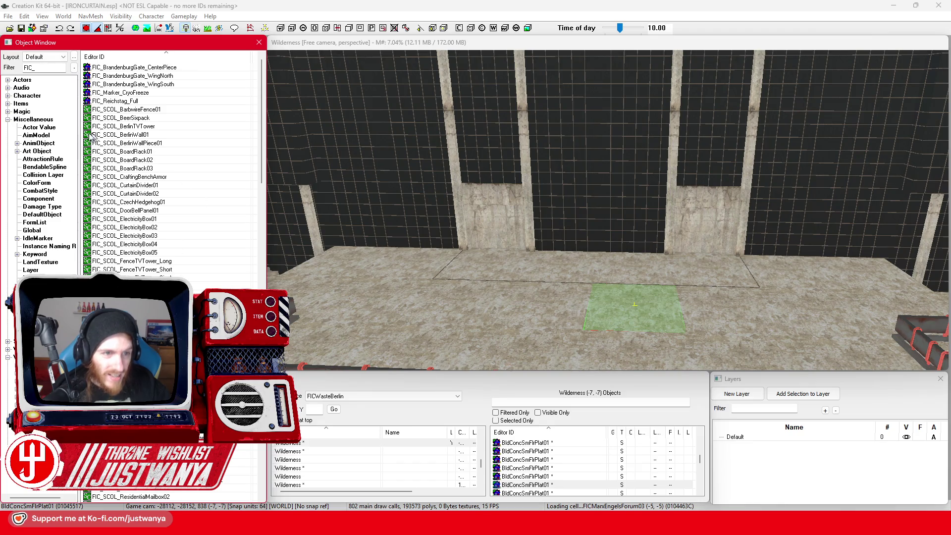
- Place FIC_Static_GraffitiMural in front of the wall and turn it about 90 degrees
scroll(183, 179, down, 10)
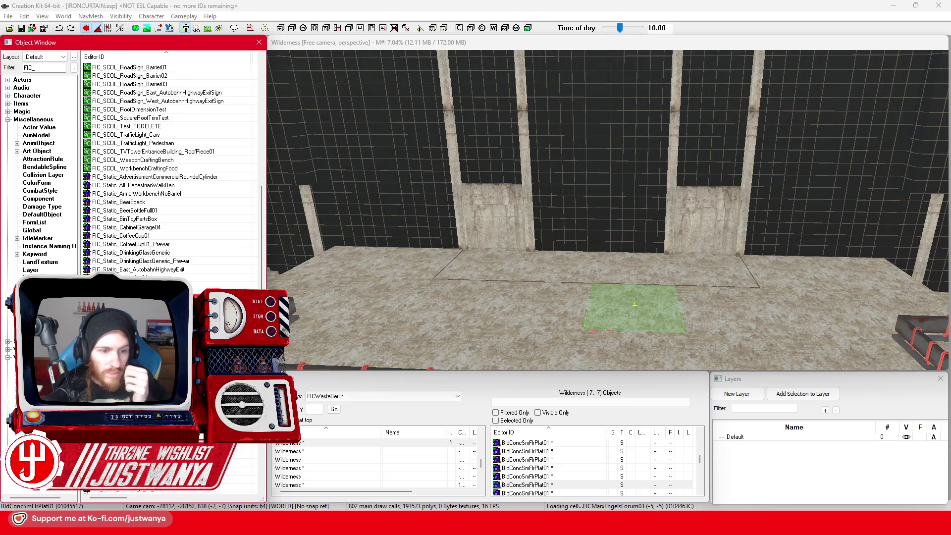
drag(568, 267, 569, 268)
scroll(602, 264, up, 3)
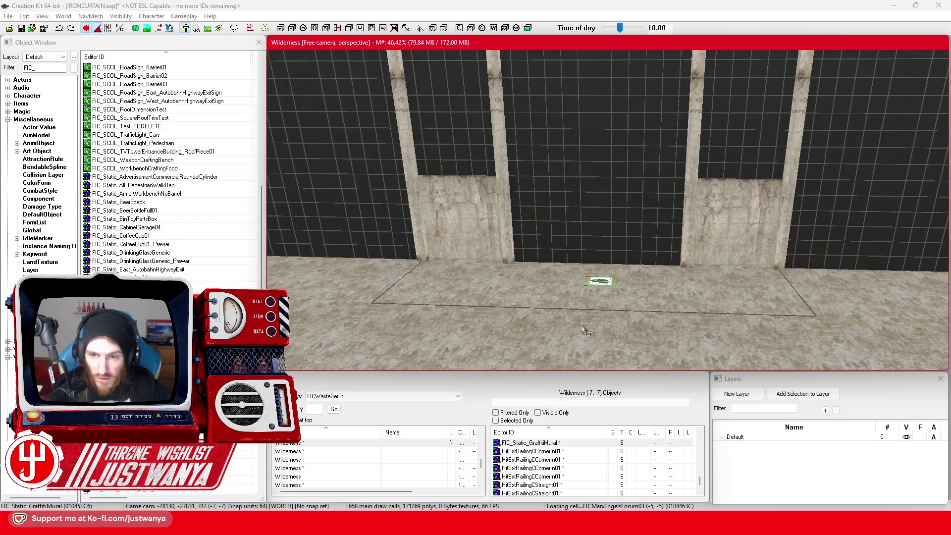
drag(616, 313, 629, 312)
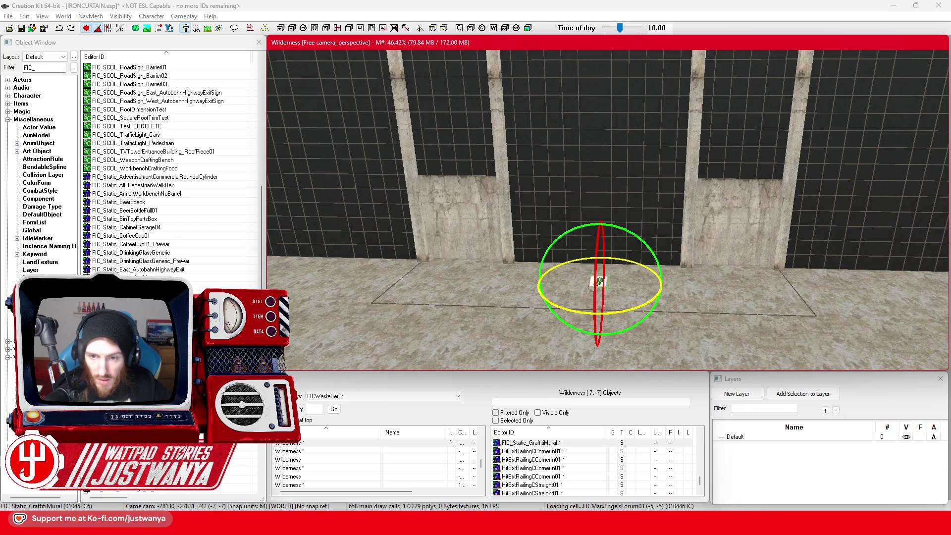
scroll(617, 314, up, 5)
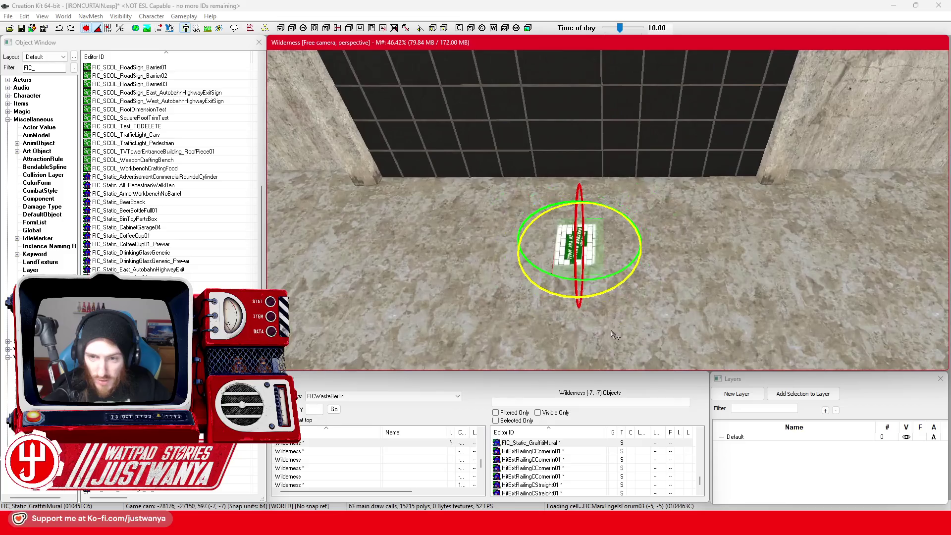
drag(550, 288, 579, 289)
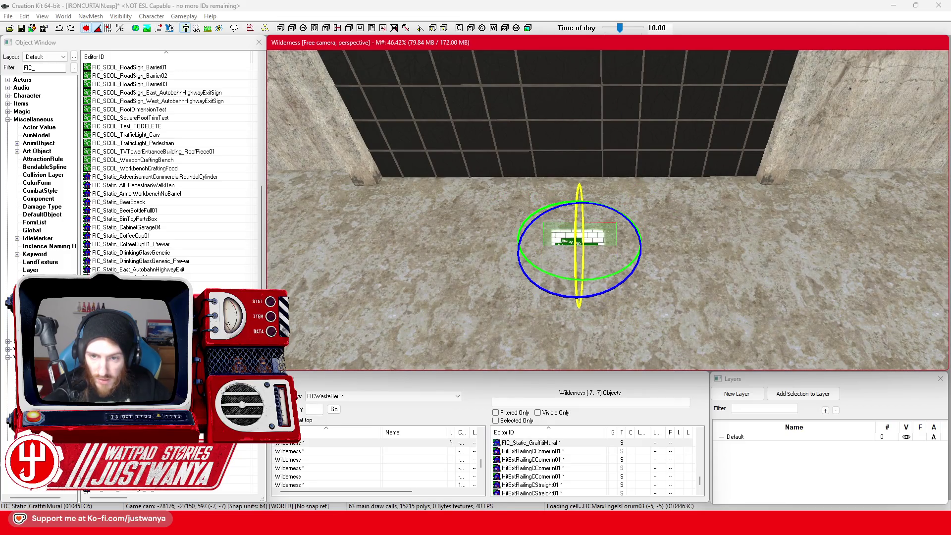
- Lift the mural onto the wall, enlarge it several times, and slide it right
key(w)
mouse_move(579, 232)
mouse_down()
mouse_move(547, 159)
mouse_move(538, 94)
mouse_up()
scroll(662, 182, down, 5)
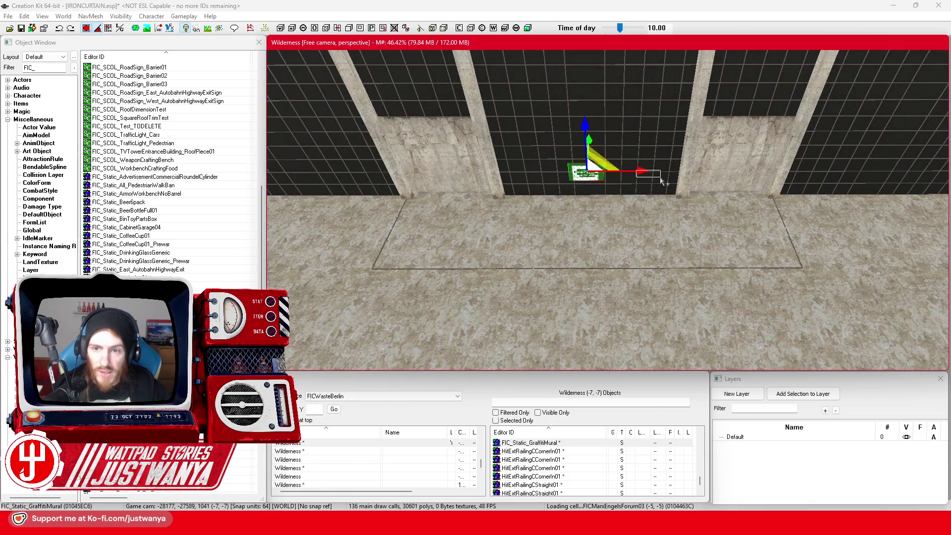
drag(663, 181, 667, 131)
key(shift)
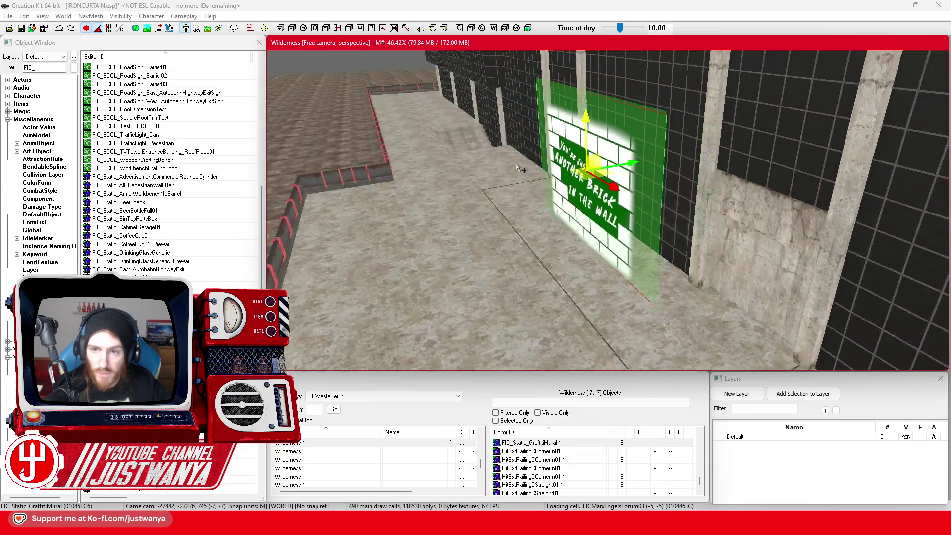
drag(594, 168, 646, 158)
key(shift)
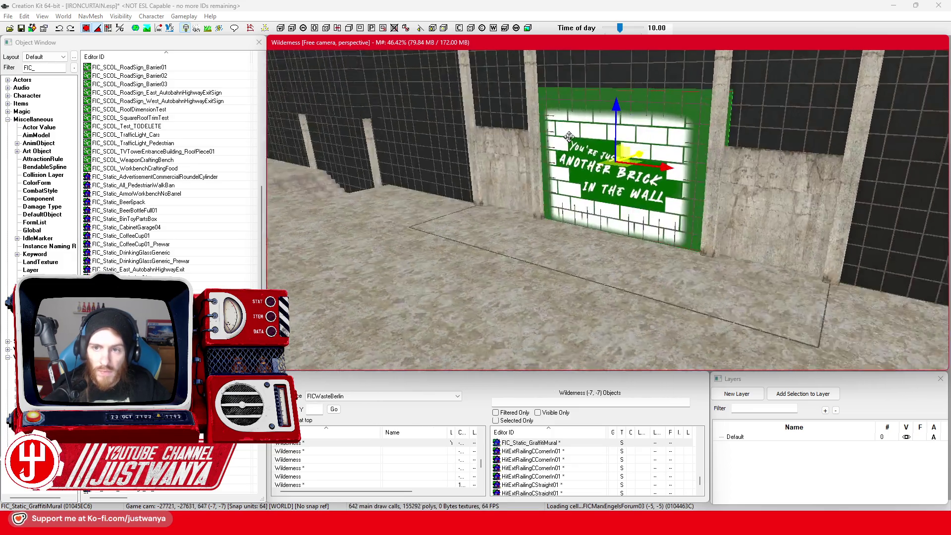
key(shift)
double_click(570, 167)
- Set the placed mural's material swap to FIC_MatSwap_EmblemGDR
click(471, 277)
click(479, 293)
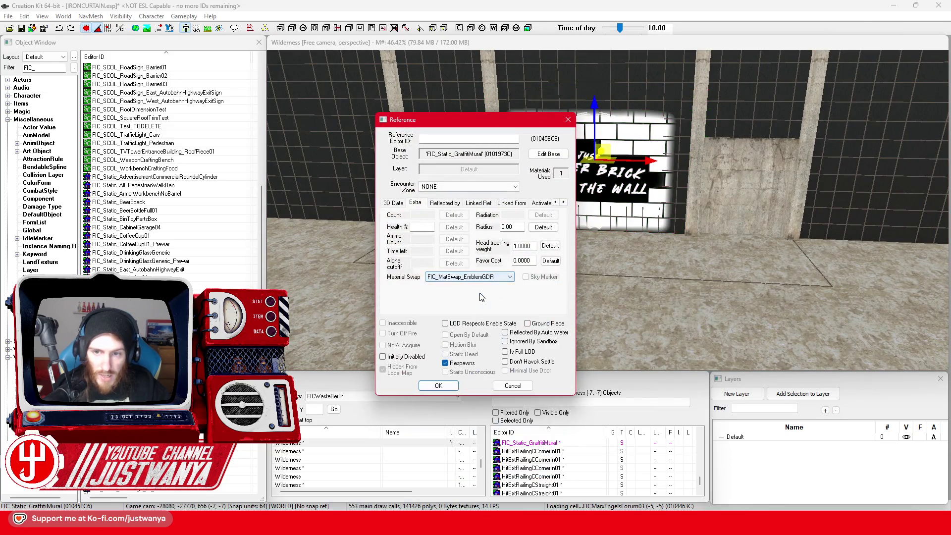
click(435, 386)
- Orbit around the emblem mural and nudge it slightly left on the wall
drag(575, 227, 605, 185)
scroll(605, 185, down, 10)
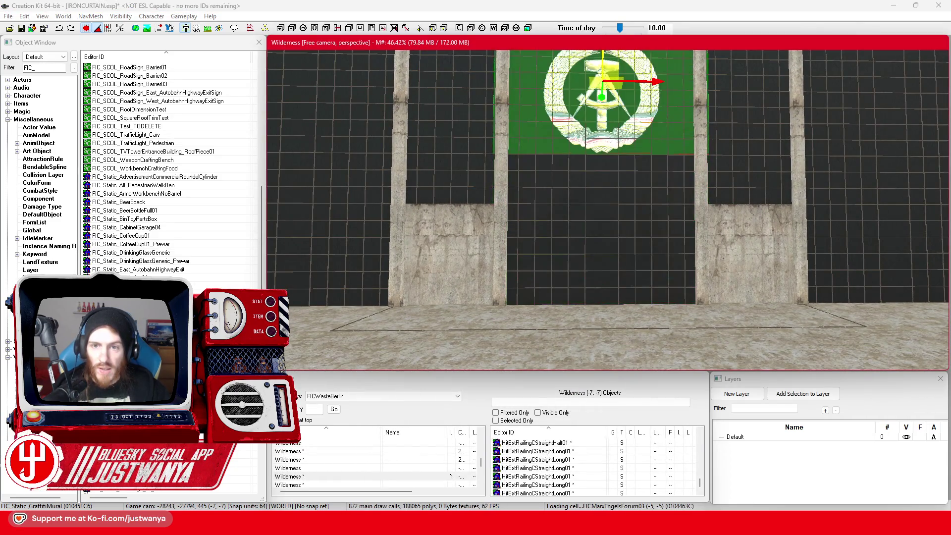
drag(565, 254, 582, 277)
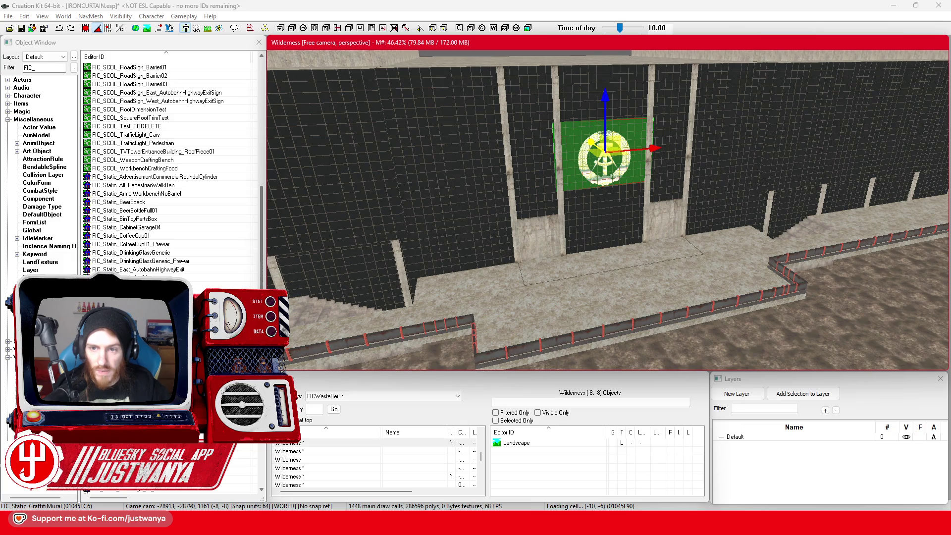
mouse_move(589, 139)
mouse_down()
mouse_move(569, 268)
mouse_move(597, 277)
mouse_up()
scroll(597, 276, up, 5)
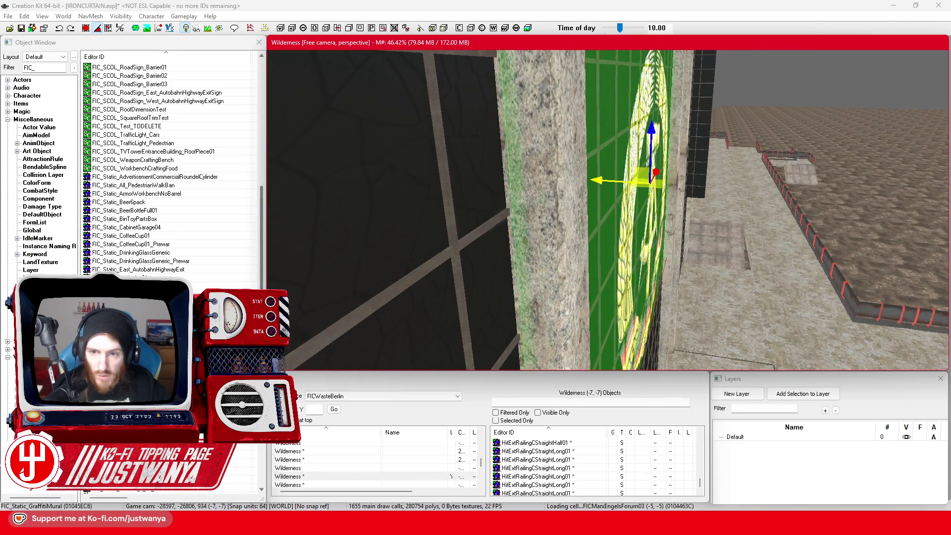
drag(602, 194, 661, 244)
scroll(661, 245, up, 5)
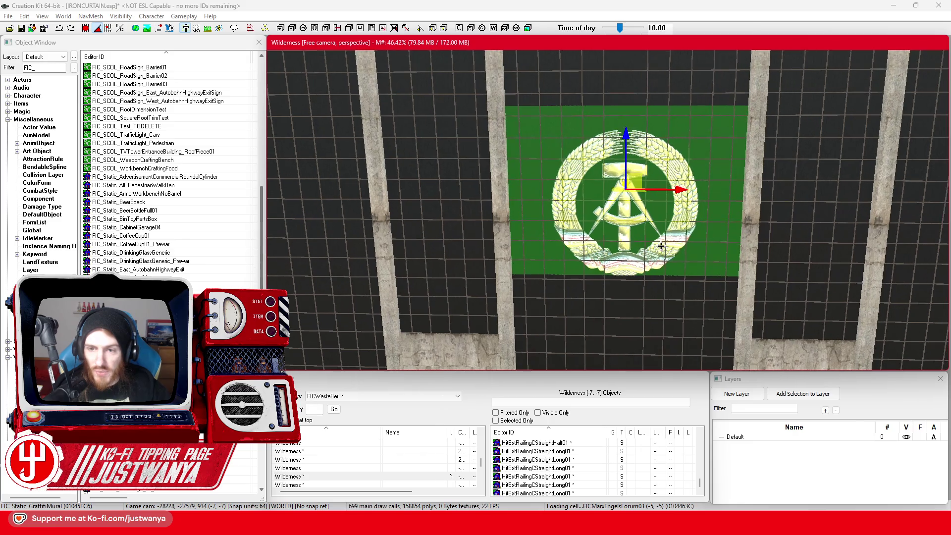
scroll(661, 245, down, 3)
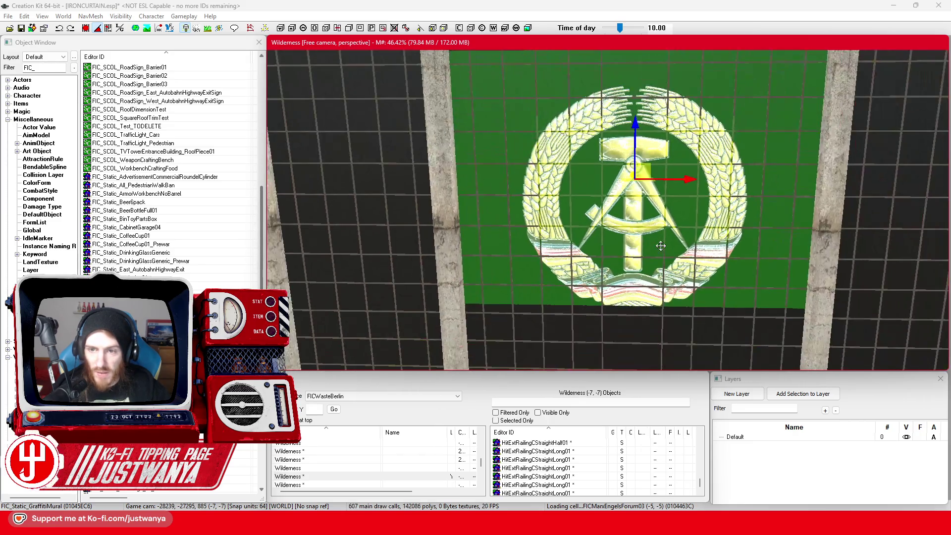
click(6, 68)
text(Mega)
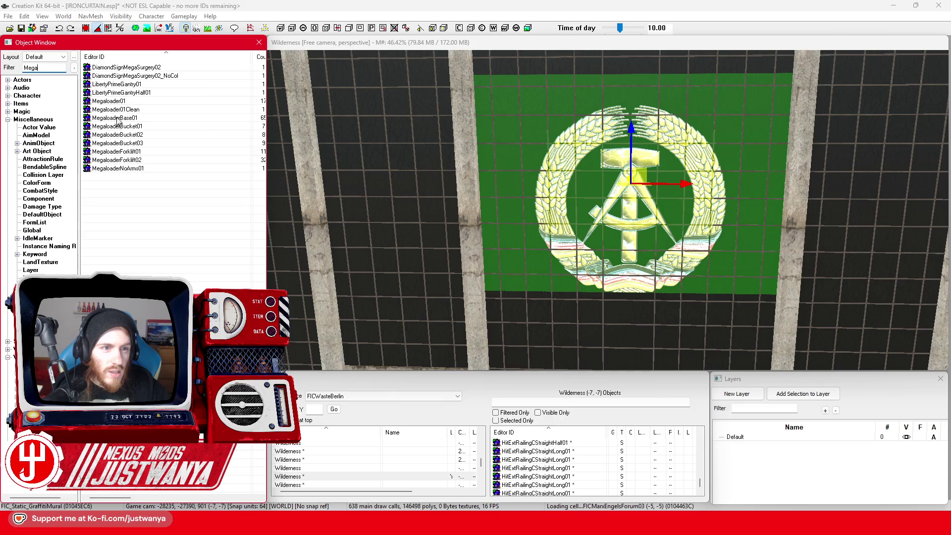
- Filter the objects by 'Surg' and place DiamondSignMegaSurgery02_NoCol on the wall
key(BackSpace)
key(BackSpace)
key(BackSpace)
text(Surg)
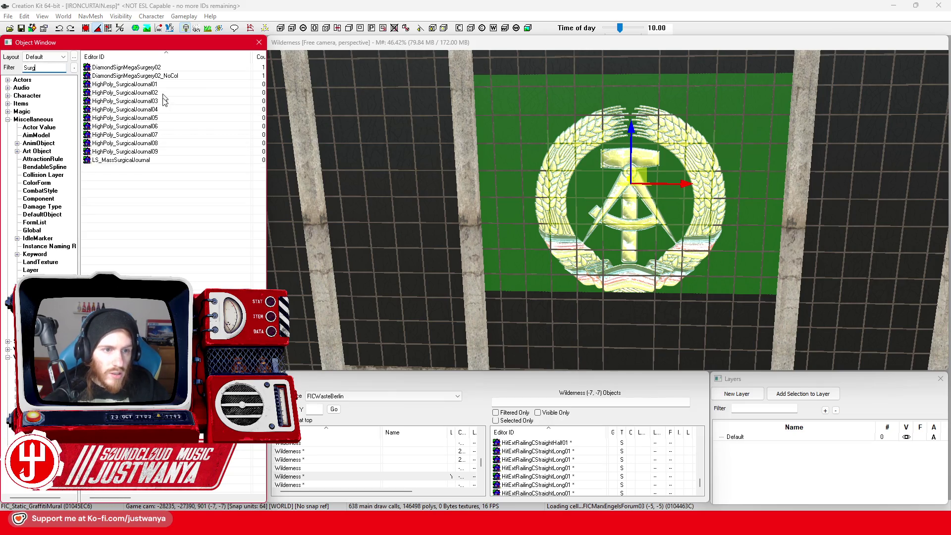
drag(155, 76, 166, 82)
drag(473, 216, 460, 160)
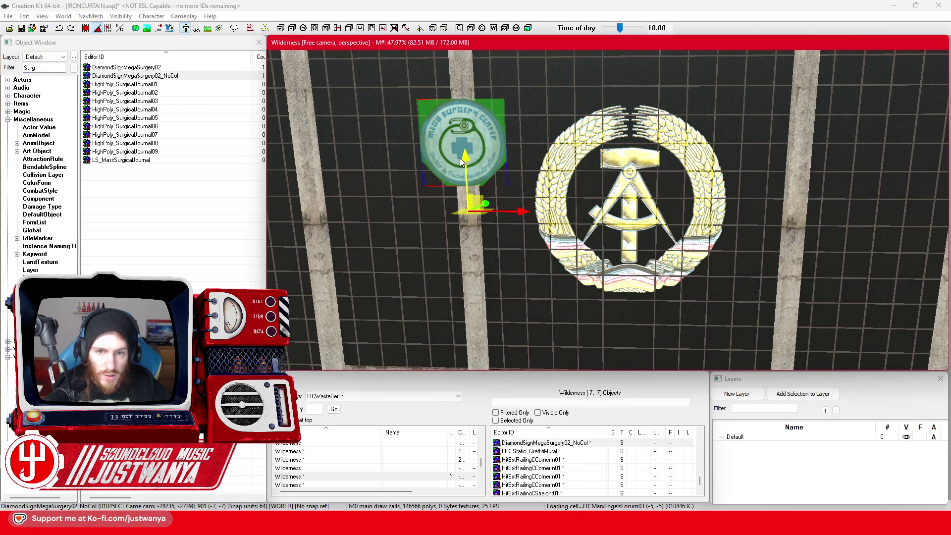
- Give the sign the FIC_MatSwap_MarketSigns material swap and move it onto the wreath centre
double_click(457, 132)
click(509, 276)
click(468, 292)
click(439, 385)
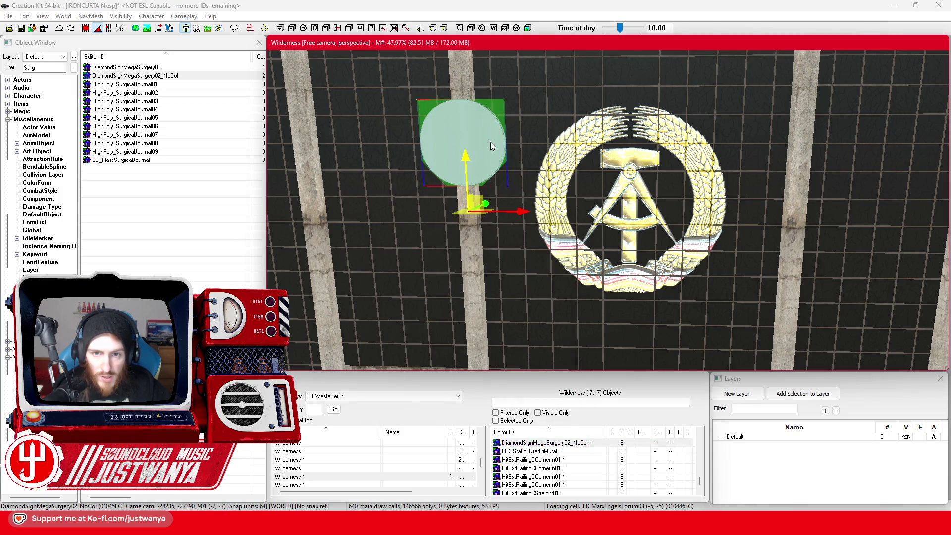
drag(517, 208, 632, 208)
mouse_move(602, 168)
mouse_down()
mouse_move(622, 168)
mouse_move(642, 226)
mouse_move(649, 196)
mouse_move(637, 308)
mouse_move(497, 250)
mouse_up()
- Slide the GDR emblem mural sideways into the pale backing disc
click(497, 205)
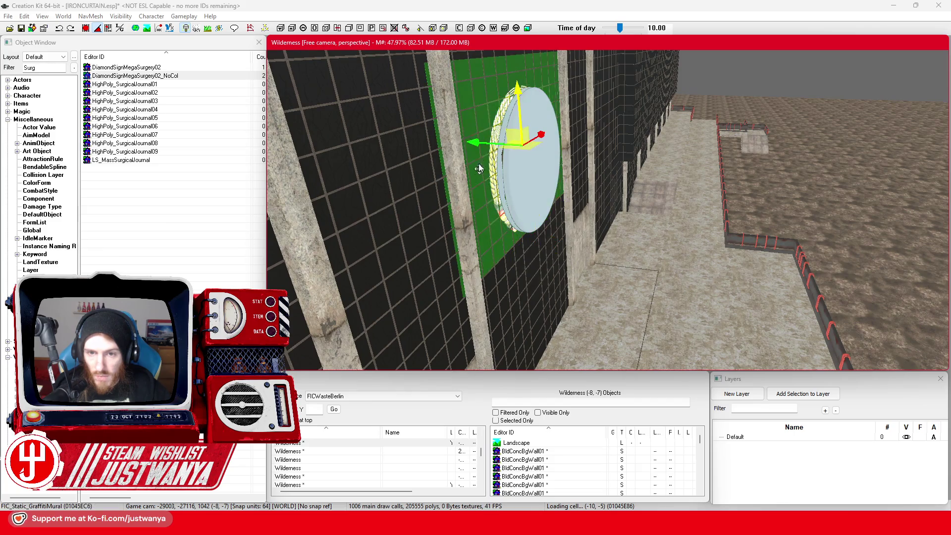
key(c)
mouse_move(503, 185)
mouse_down()
mouse_move(530, 195)
mouse_move(553, 139)
mouse_up()
click(488, 169)
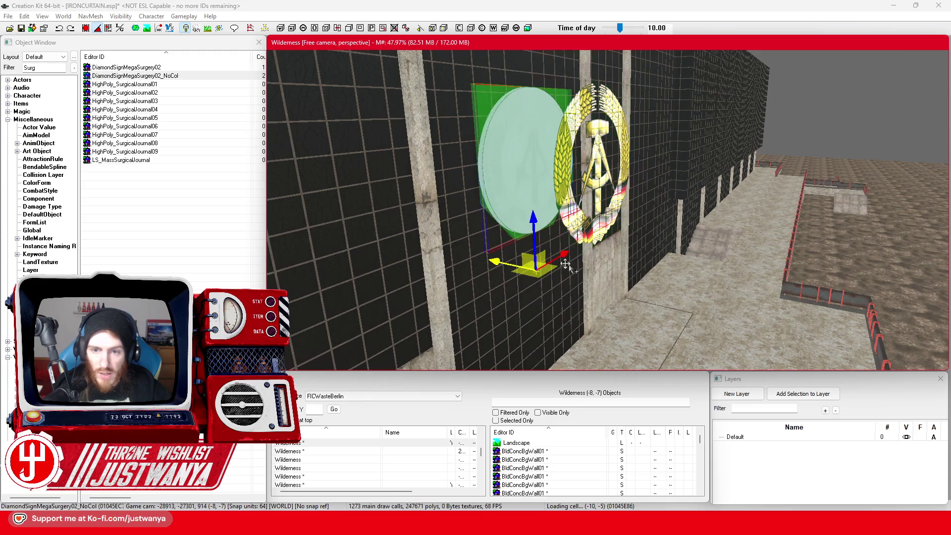
click(583, 239)
drag(565, 150, 498, 147)
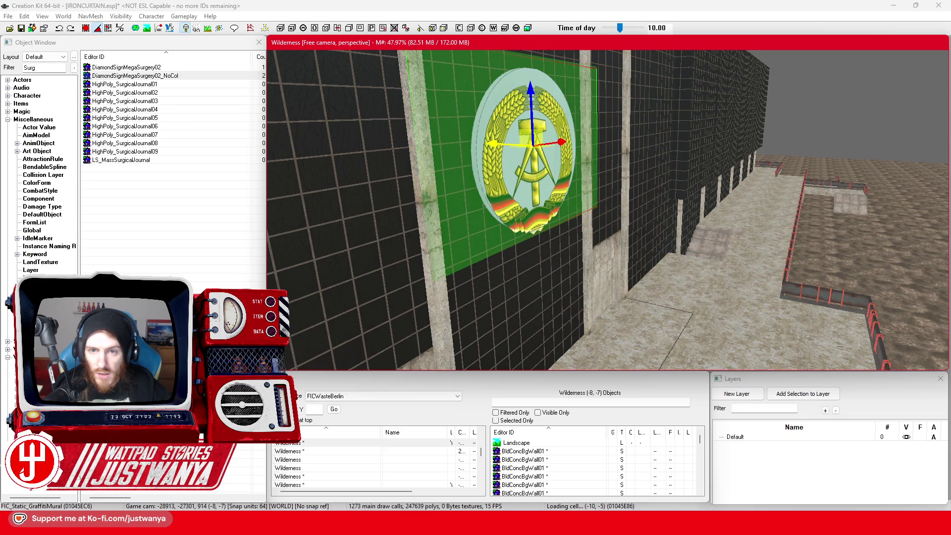
- Raise the emblem slightly and shift it a bit left so it's centred on the disc
key(c)
drag(589, 104, 589, 94)
drag(619, 163, 650, 155)
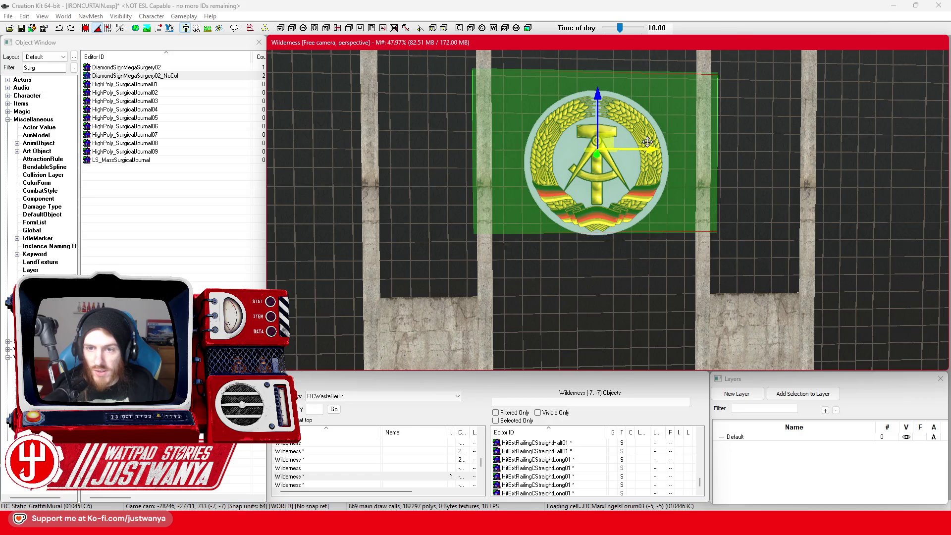
drag(603, 240, 679, 245)
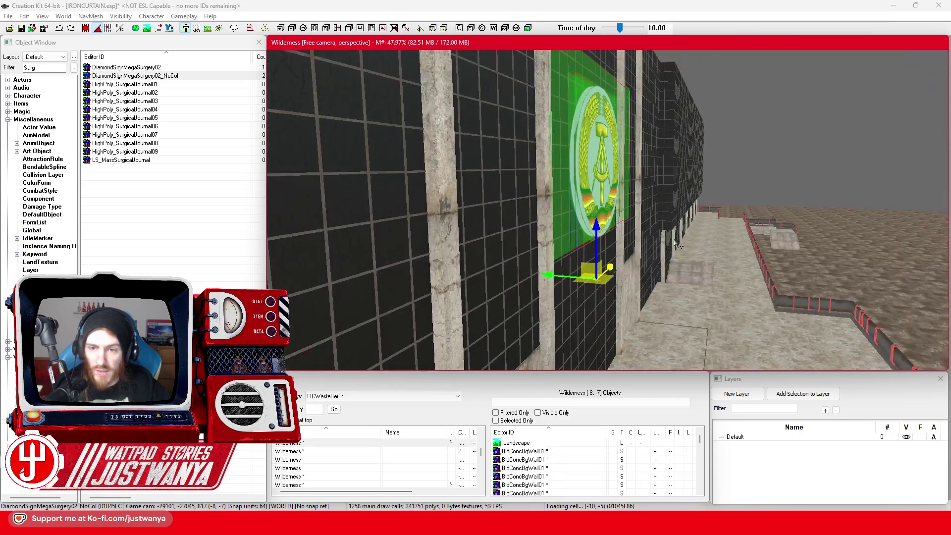
mouse_move(552, 275)
mouse_down()
mouse_move(537, 275)
mouse_move(585, 223)
mouse_move(608, 149)
mouse_up()
scroll(557, 268, down, 3)
click(608, 81)
scroll(608, 80, down, 5)
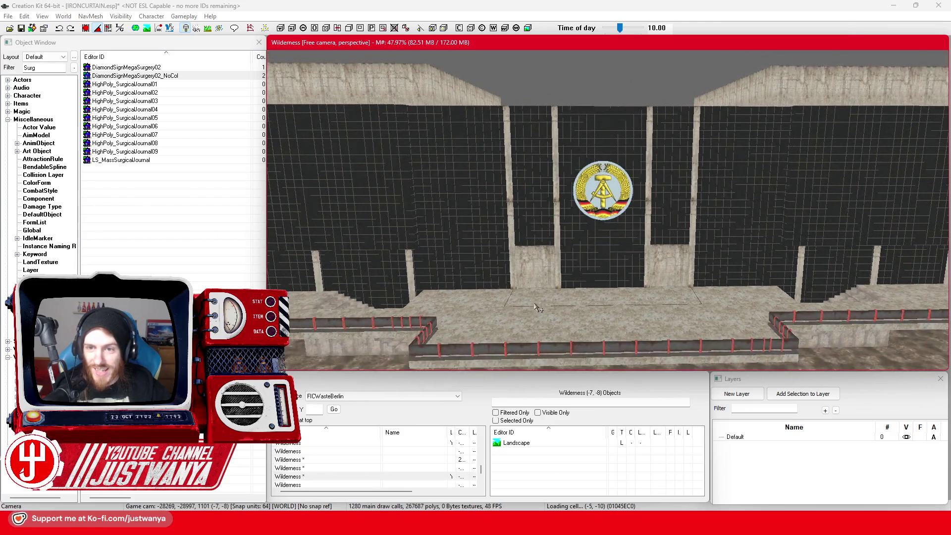
- Frame the whole building front in the view and save the plugin
scroll(532, 305, down, 5)
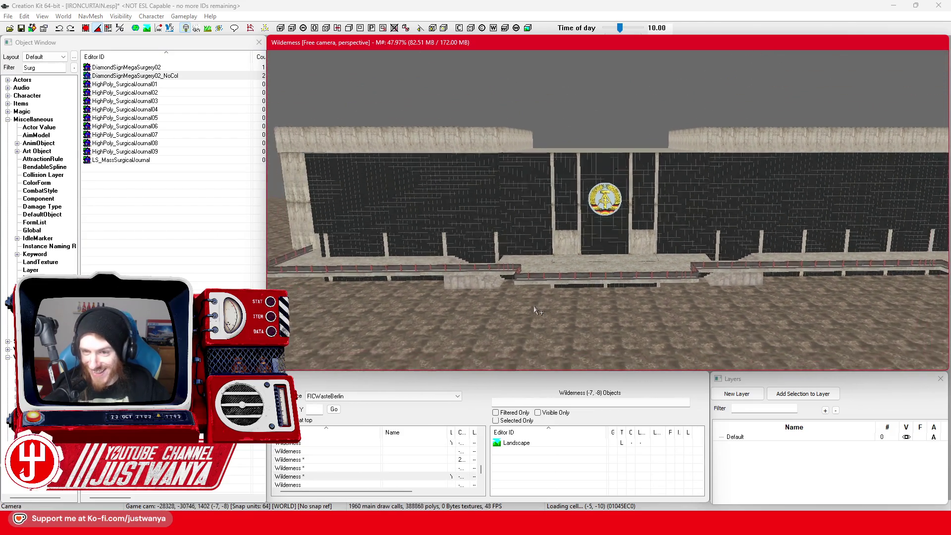
drag(537, 304, 594, 210)
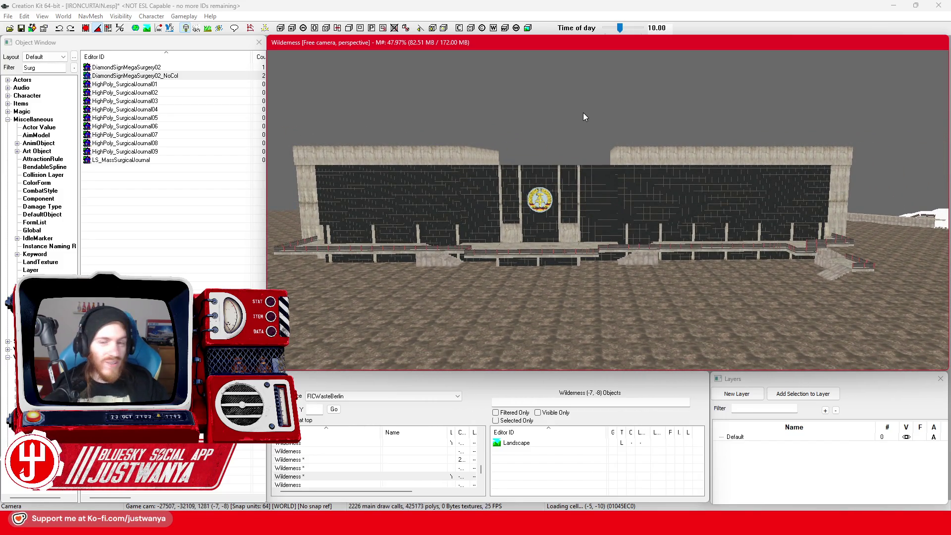
mouse_move(531, 139)
mouse_down()
mouse_move(522, 153)
mouse_move(548, 139)
mouse_up()
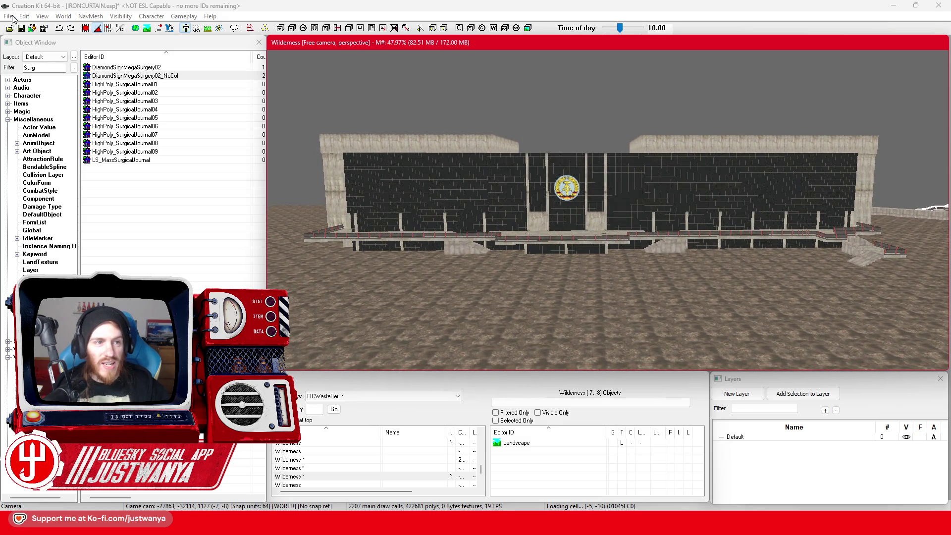
click(21, 28)
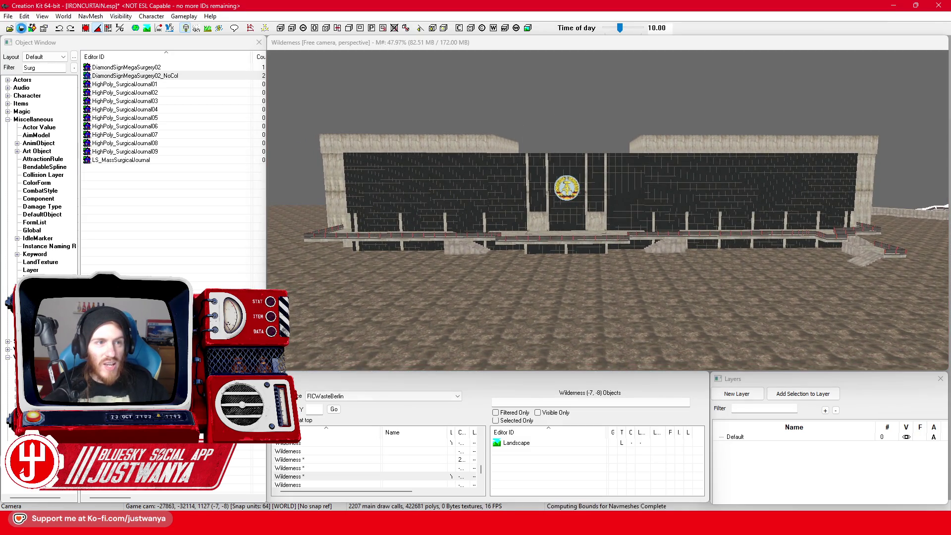
- Launch Snipping Tool and capture the region showing the building front with the emblem
key(super)
text(snip)
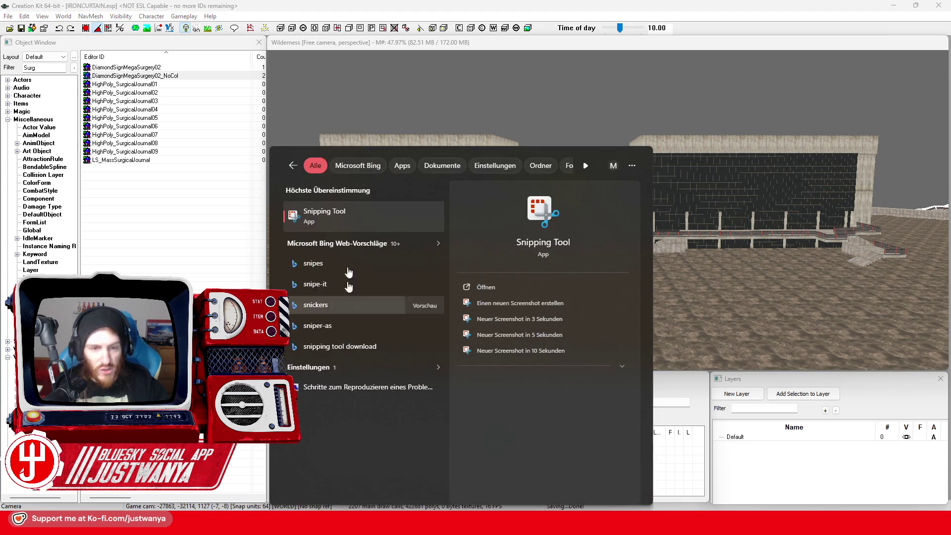
click(346, 222)
click(164, 30)
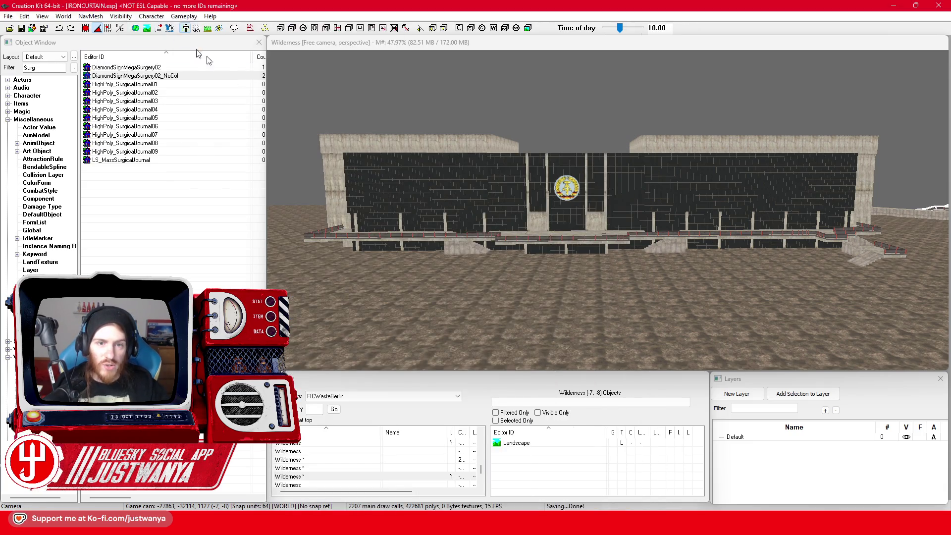
mouse_move(280, 90)
mouse_down()
mouse_move(688, 290)
mouse_move(927, 308)
mouse_move(929, 290)
mouse_up()
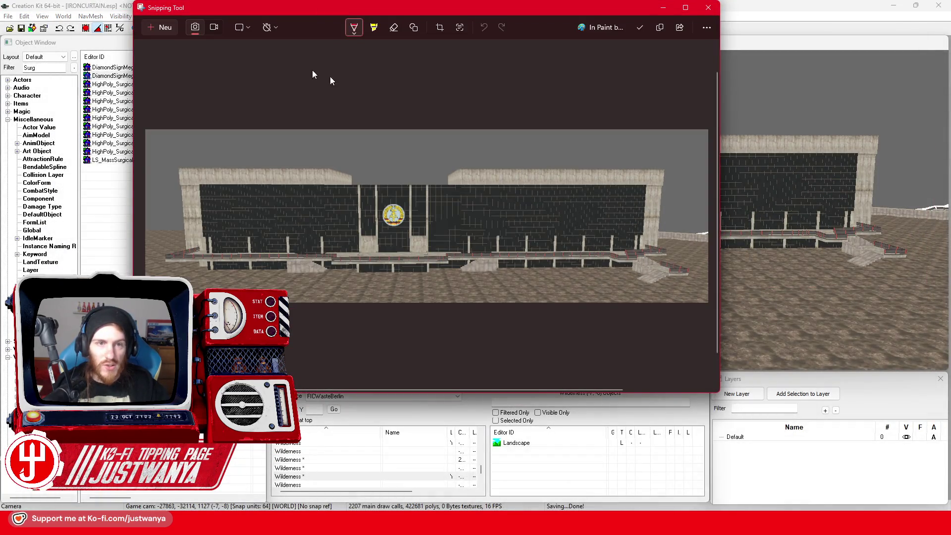
- Save the screenshot as a PNG on the Desktop and close Snipping Tool
click(640, 27)
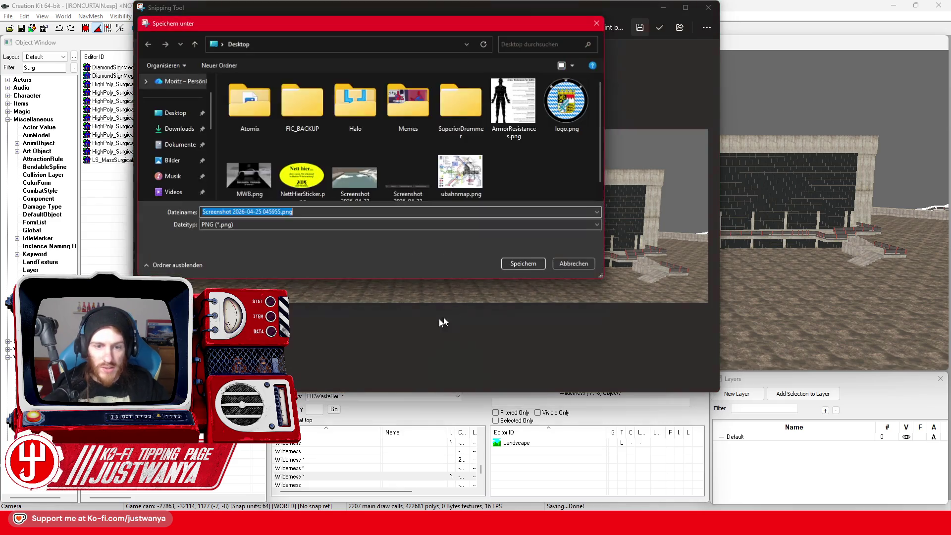
click(523, 263)
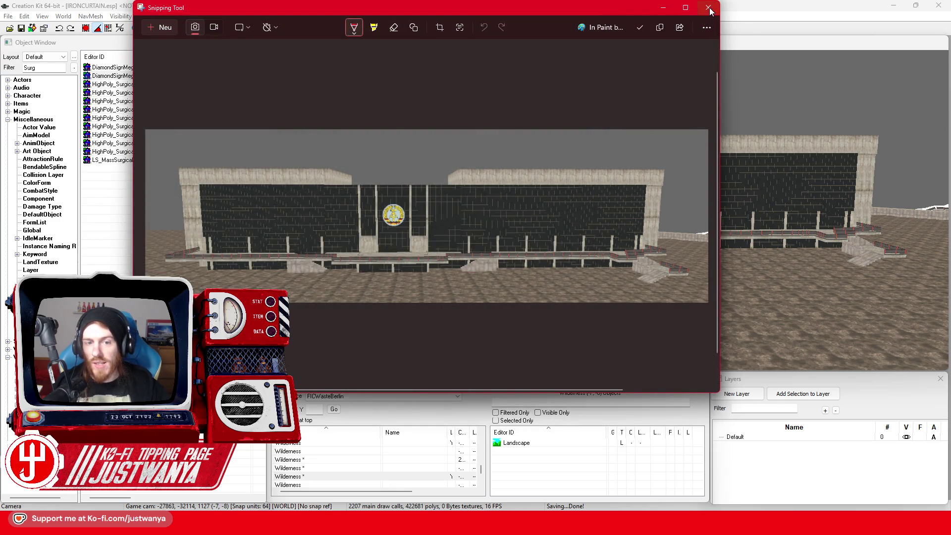
click(708, 8)
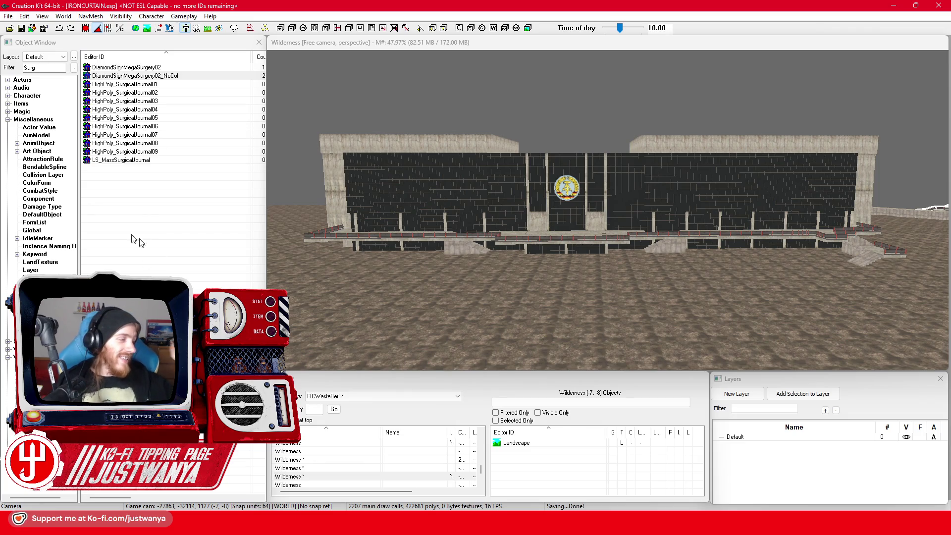